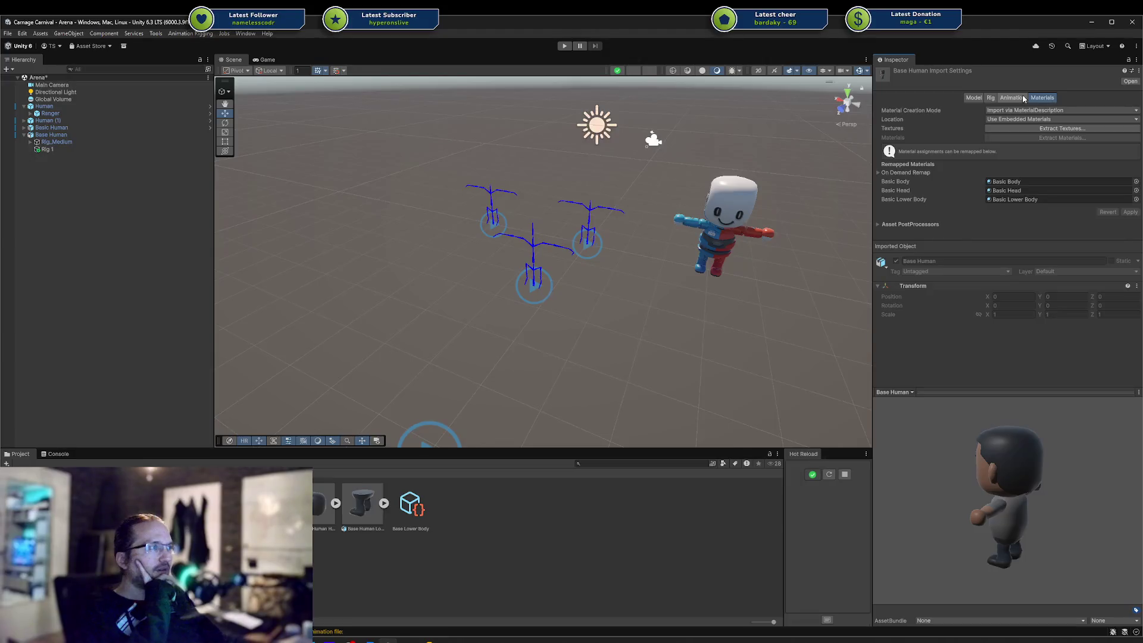
# On the Base Human Animation tab, switch Import Animation off and back on
pyautogui.click(1023, 97)
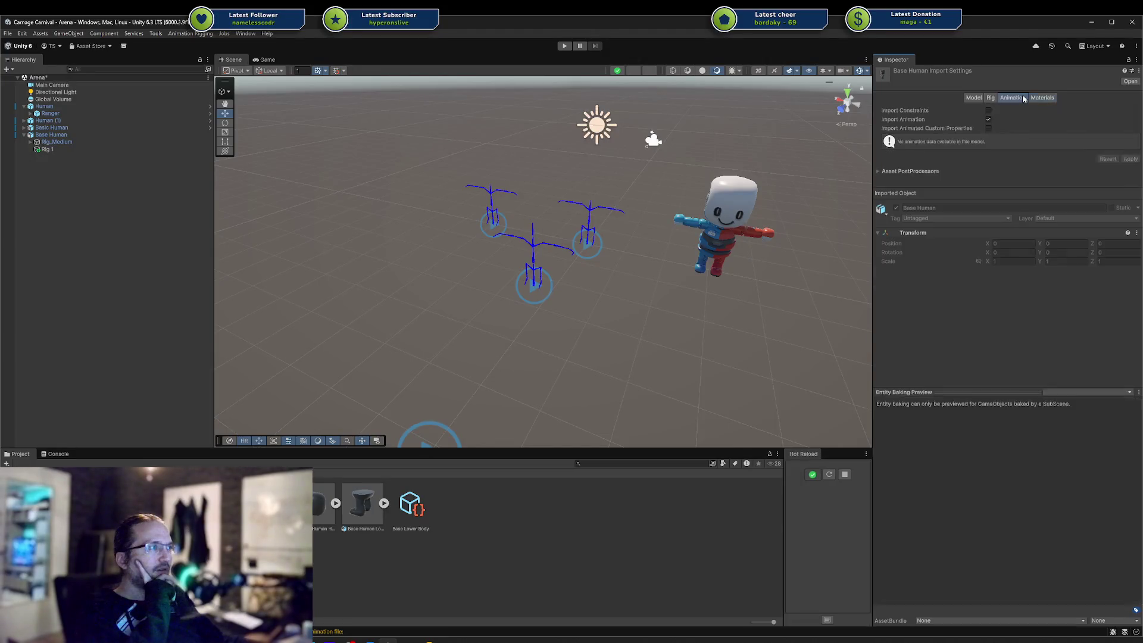
pyautogui.click(988, 120)
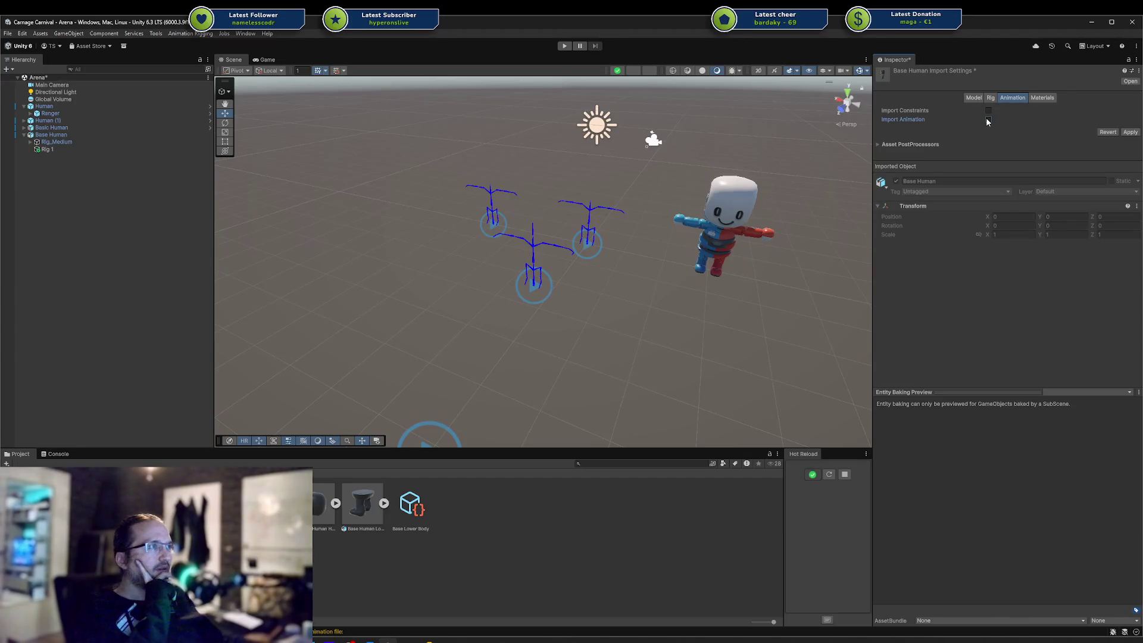
pyautogui.click(988, 120)
# Review the Base Human Model and Rig import tabs, then return to its import settings
pyautogui.click(975, 98)
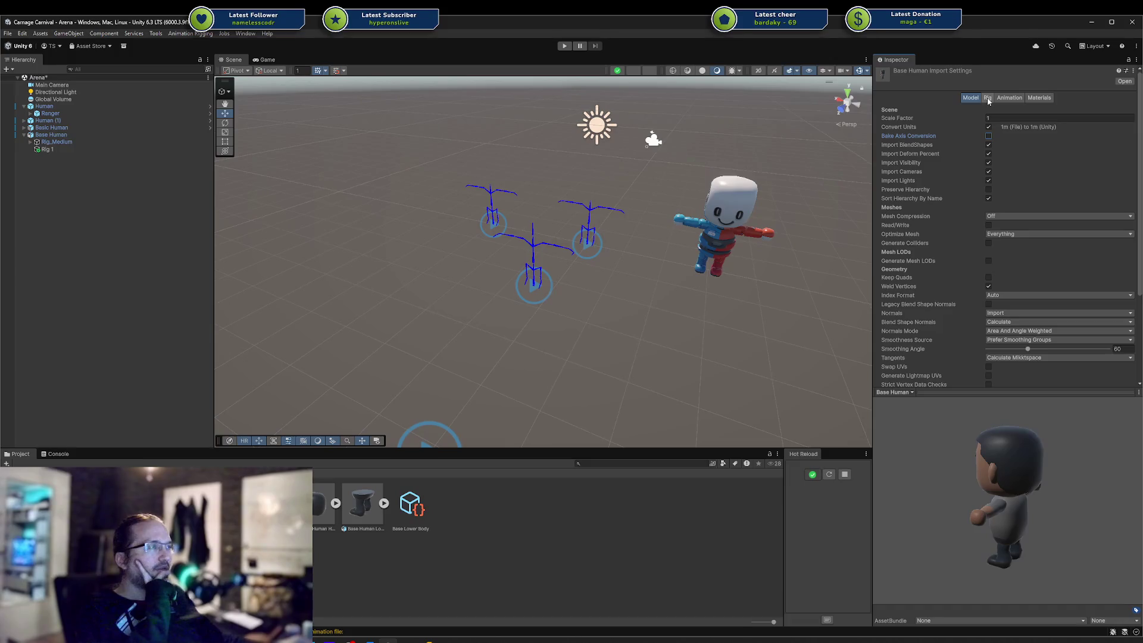
pyautogui.click(988, 99)
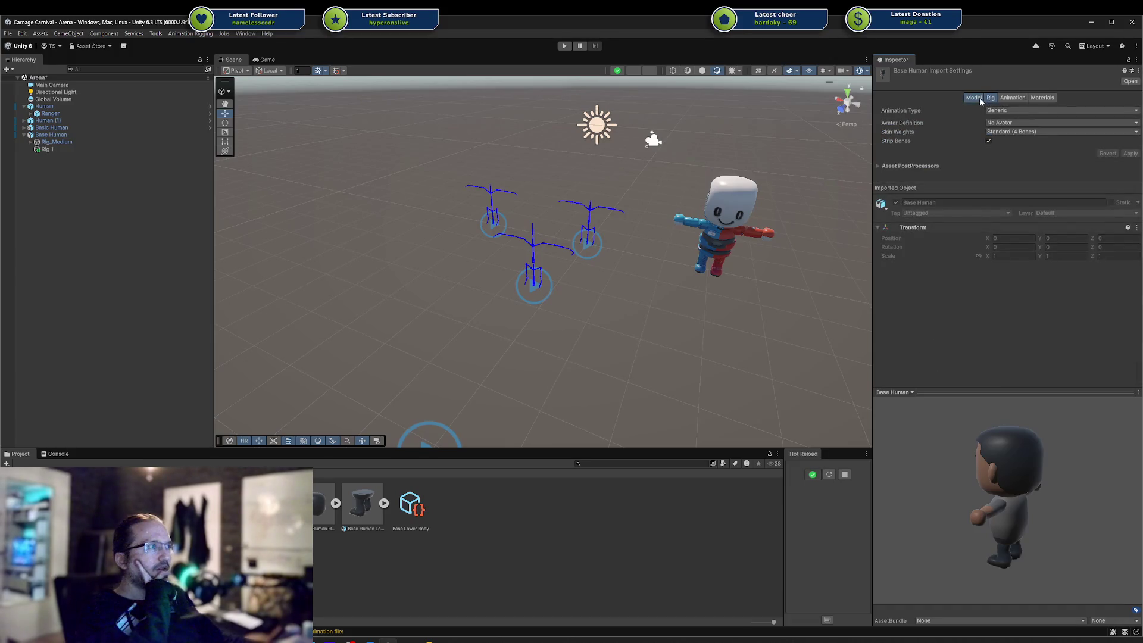
pyautogui.click(976, 98)
pyautogui.scroll(-3, 1016, 113)
pyautogui.scroll(3, 1017, 113)
pyautogui.click(990, 97)
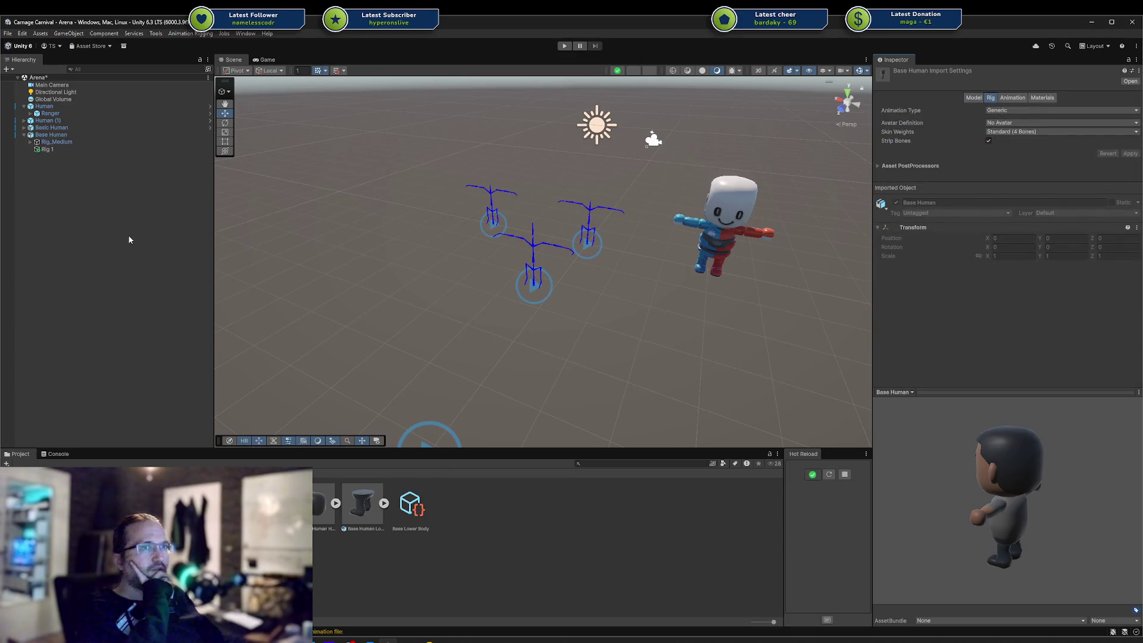
pyautogui.click(71, 136)
pyautogui.click(277, 503)
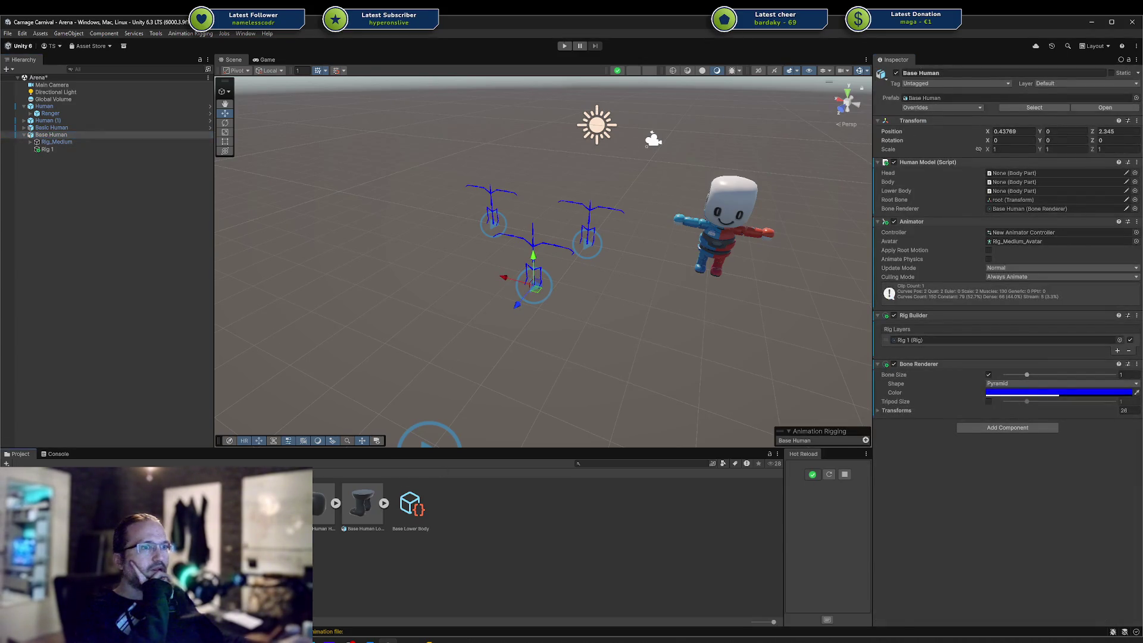
# Enable Bake Axis Conversion on the Base Human model and apply the change
pyautogui.click(974, 97)
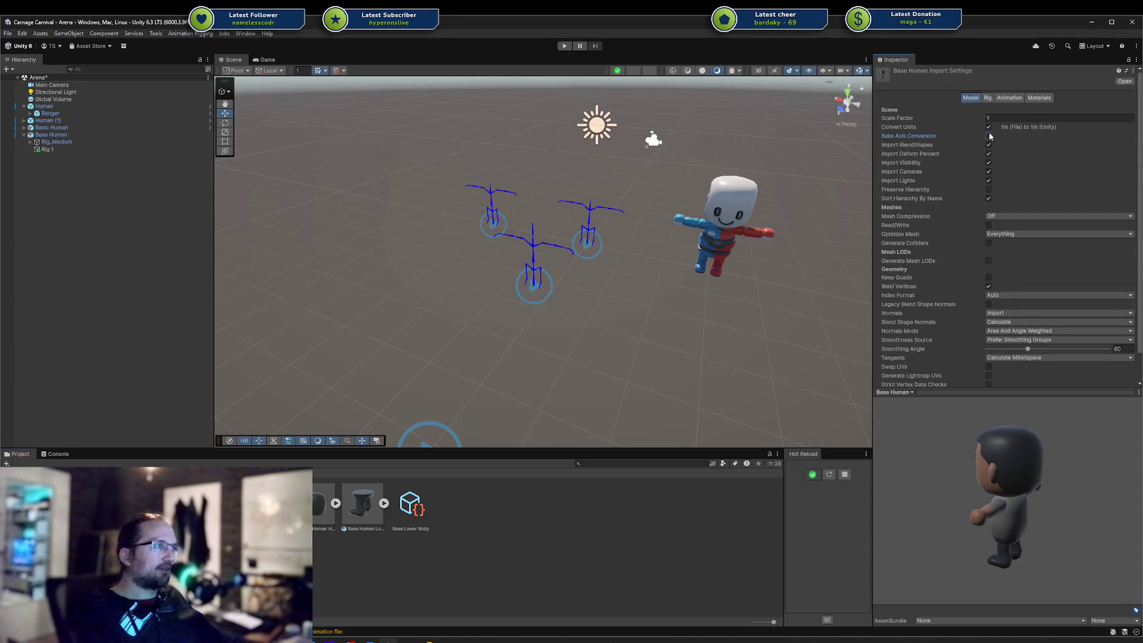
pyautogui.scroll(-2, 1118, 359)
pyautogui.click(1124, 367)
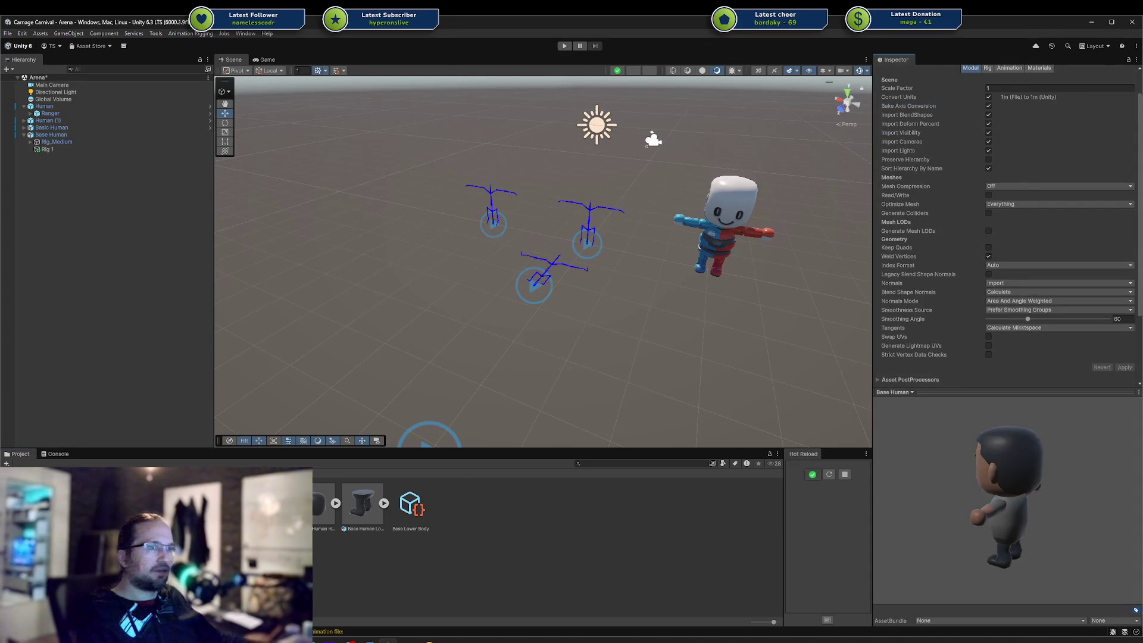
pyautogui.rightClick(215, 509)
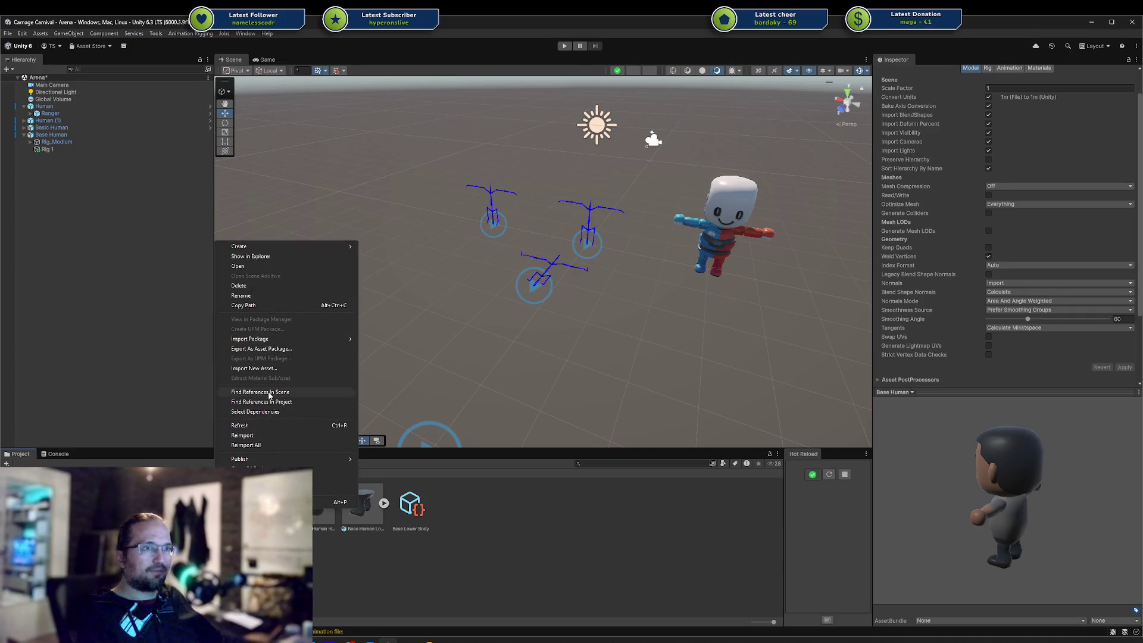
pyautogui.click(279, 427)
pyautogui.rightClick(225, 226)
pyautogui.click(260, 419)
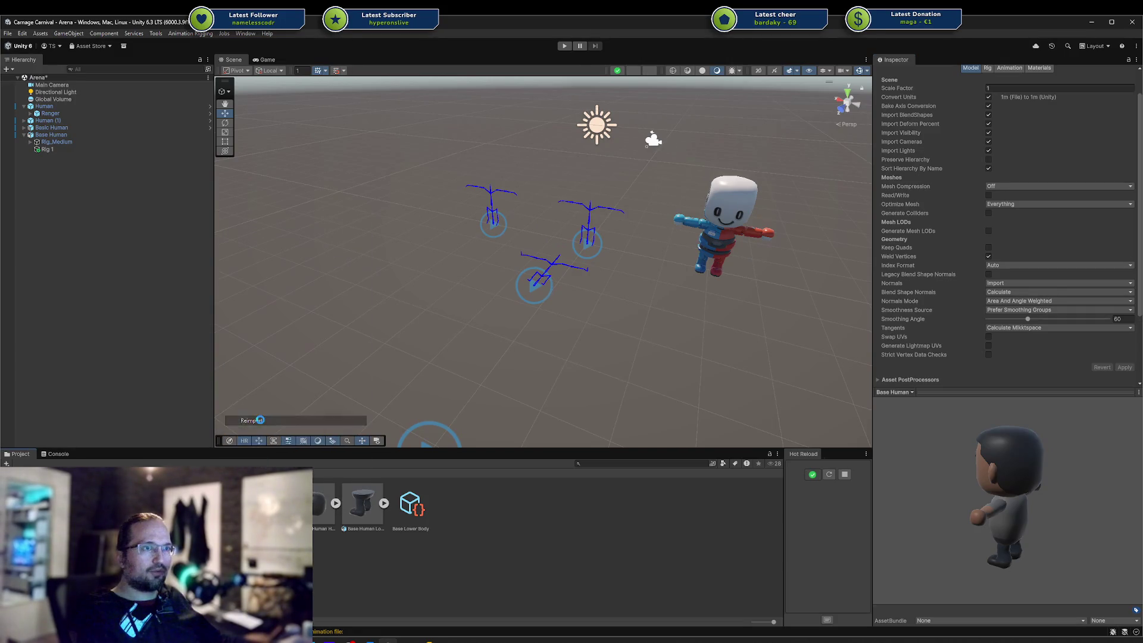
# Assign Base Head to the Human Model's Head field and view the spawned head
pyautogui.click(60, 135)
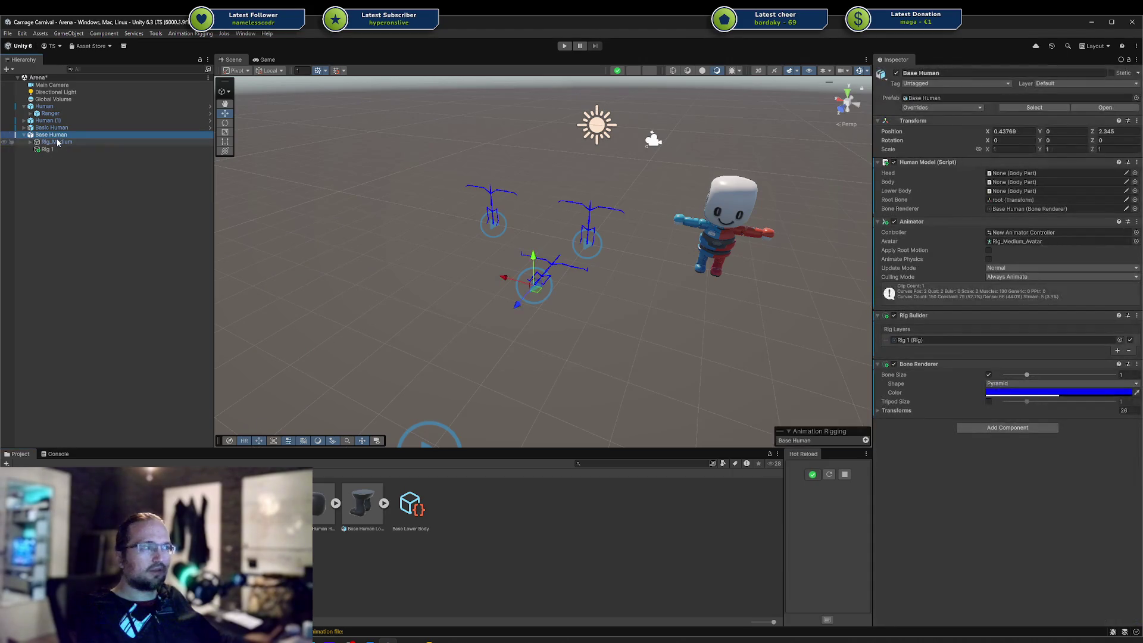
pyautogui.rightClick(529, 352)
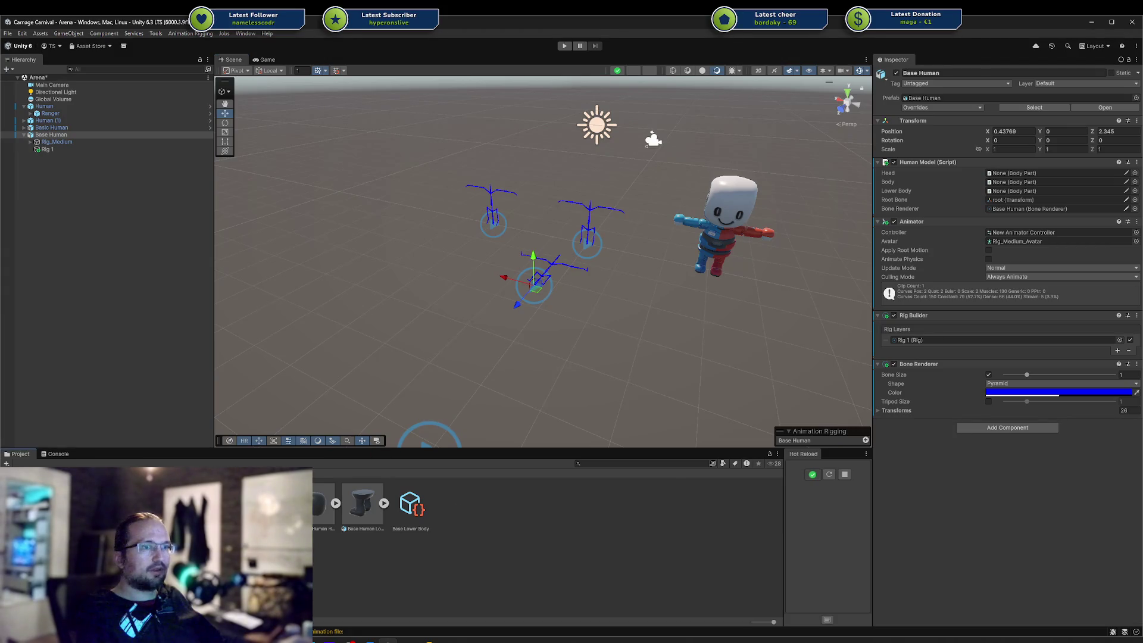
pyautogui.click(1011, 173)
pyautogui.click(1012, 182)
pyautogui.moveTo(563, 237); pyautogui.dragTo(511, 232)
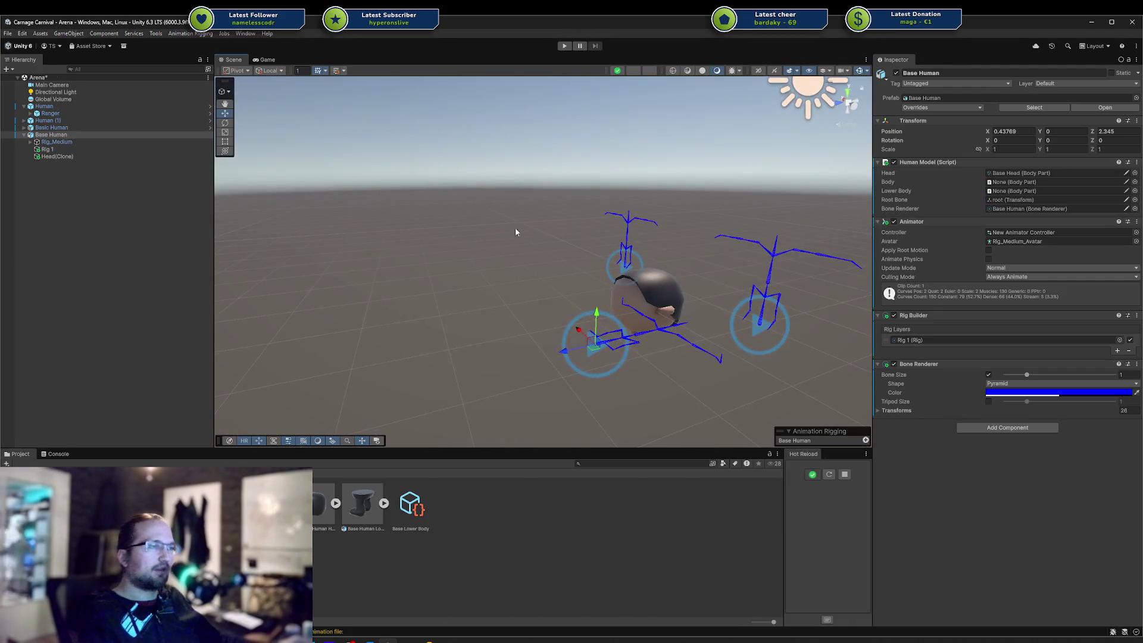
# Delete the spawned Head(Clone) from the rig and save the scene
pyautogui.click(97, 212)
pyautogui.click(47, 149)
pyautogui.click(56, 156)
pyautogui.press('Delete')
pyautogui.hotkey('ctrl', 's')
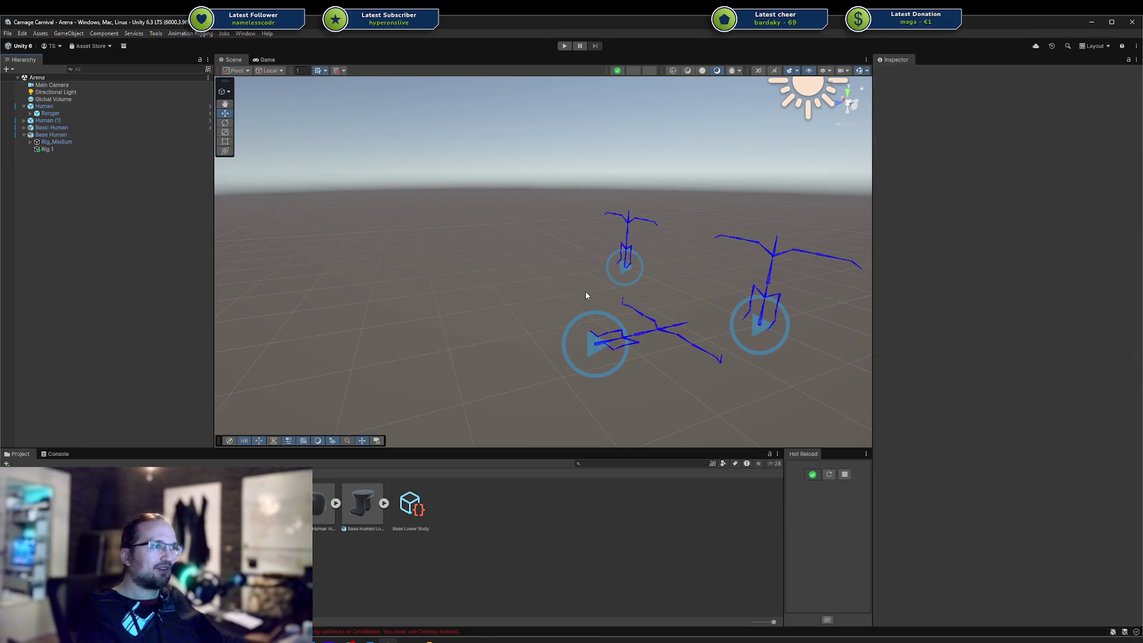
pyautogui.scroll(2, 454, 258)
pyautogui.click(71, 137)
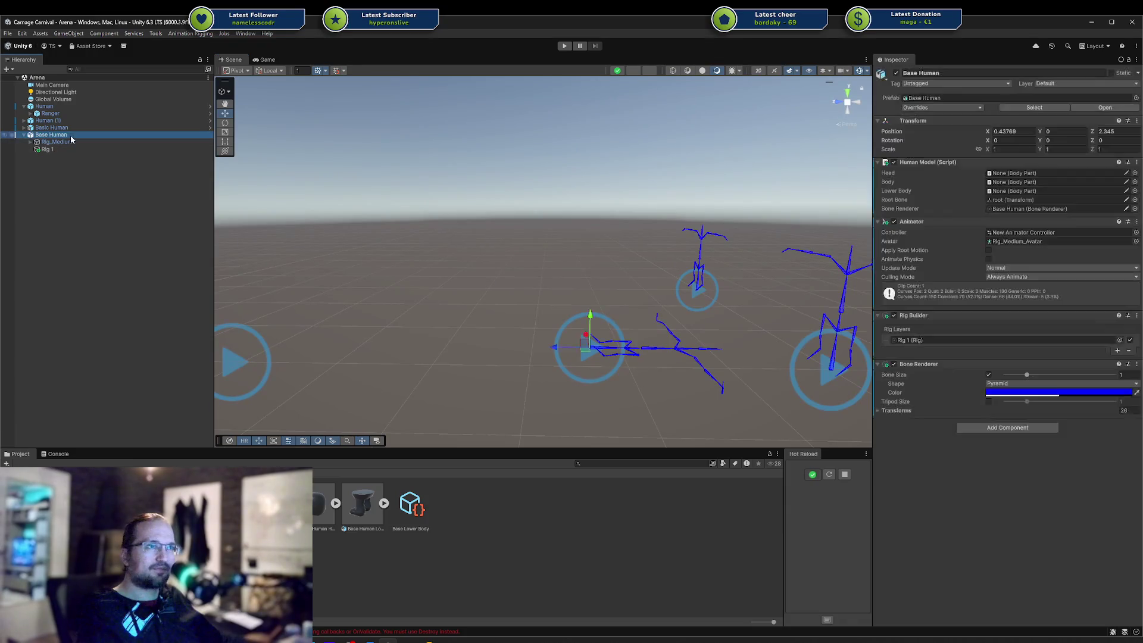
# Browse Rig 1's Rig_Medium bone tree (root, hips, spine), then collapse it
pyautogui.click(59, 149)
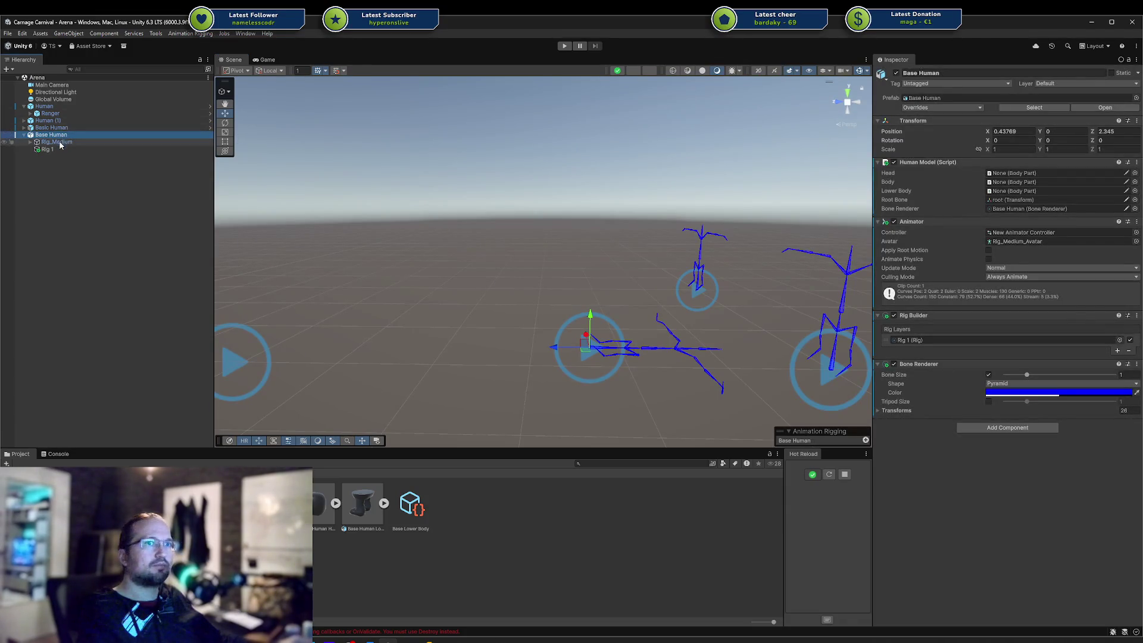
pyautogui.click(30, 141)
pyautogui.click(52, 148)
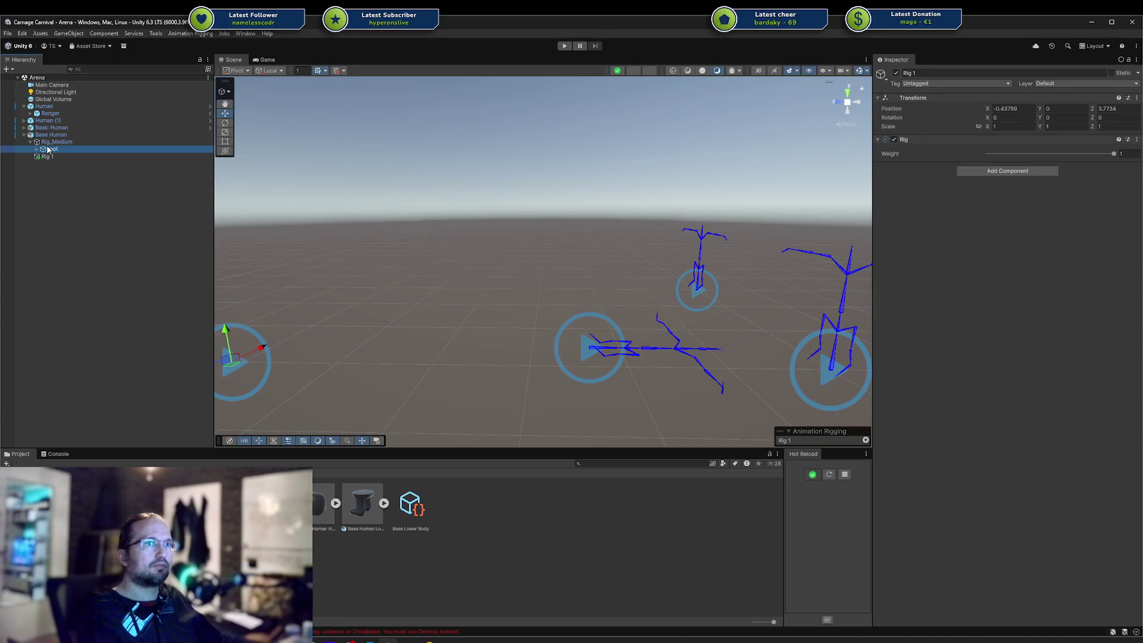
pyautogui.click(56, 157)
pyautogui.click(49, 149)
pyautogui.click(36, 149)
pyautogui.click(43, 157)
pyautogui.click(57, 157)
pyautogui.press('Down')
pyautogui.press('Down')
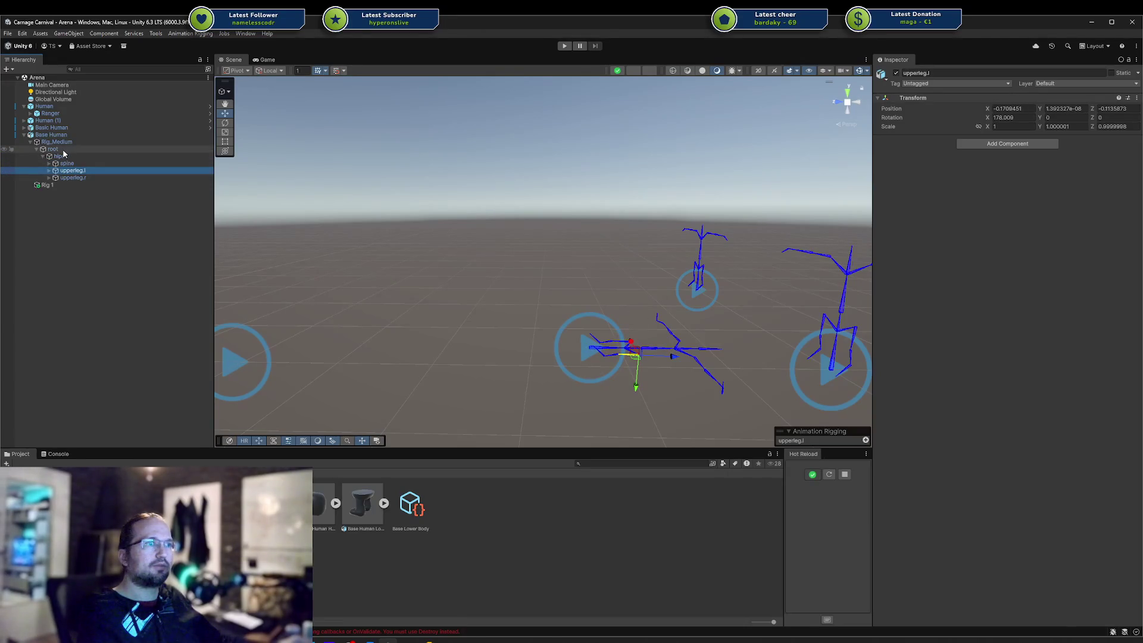
pyautogui.click(59, 155)
pyautogui.click(44, 149)
pyautogui.press('Left')
pyautogui.press('Left')
pyautogui.press('Left')
# Set Base Human's Animator Avatar to None and save the scene
pyautogui.click(46, 136)
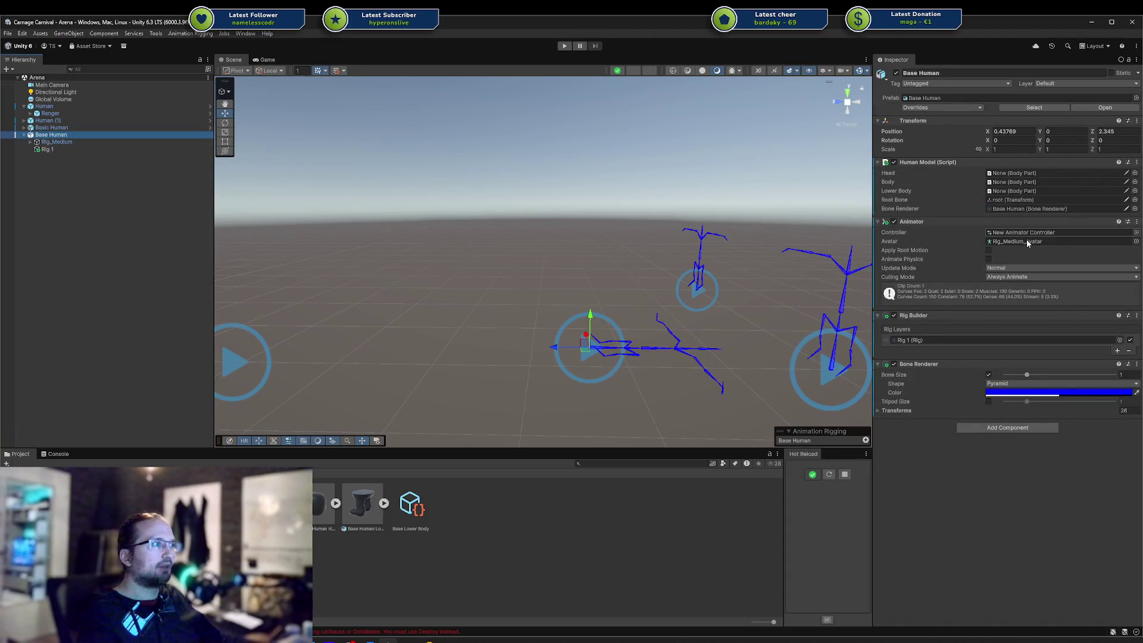
pyautogui.click(1017, 240)
pyautogui.press('Delete')
pyautogui.hotkey('ctrl', 's')
pyautogui.hotkey('ctrl', 'z')
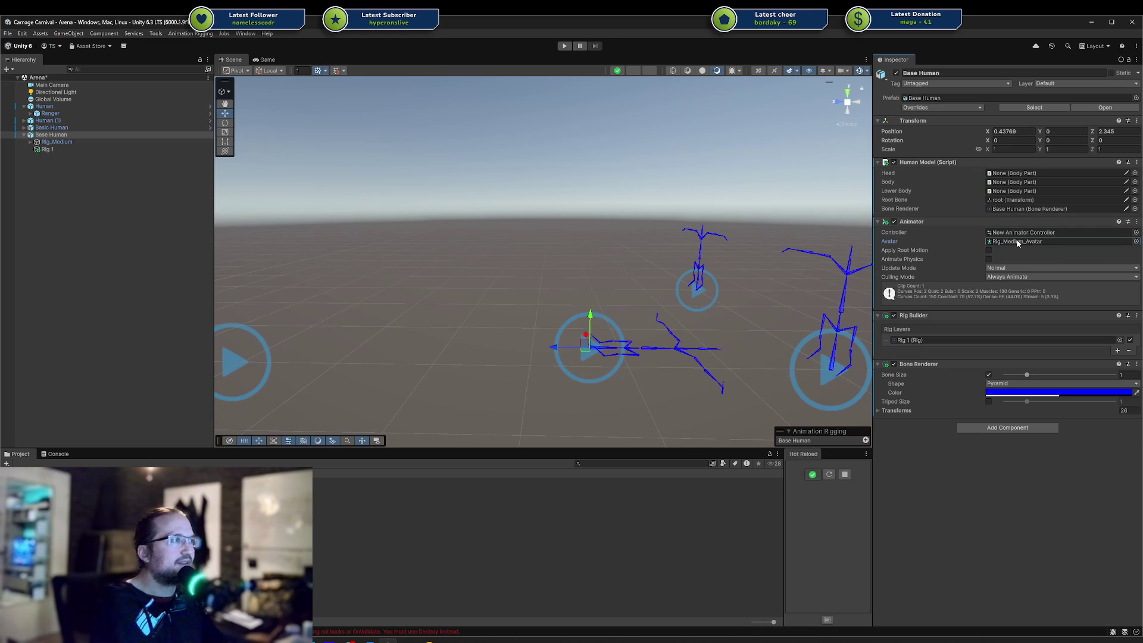
pyautogui.press('Delete')
pyautogui.hotkey('ctrl', 's')
pyautogui.click(109, 186)
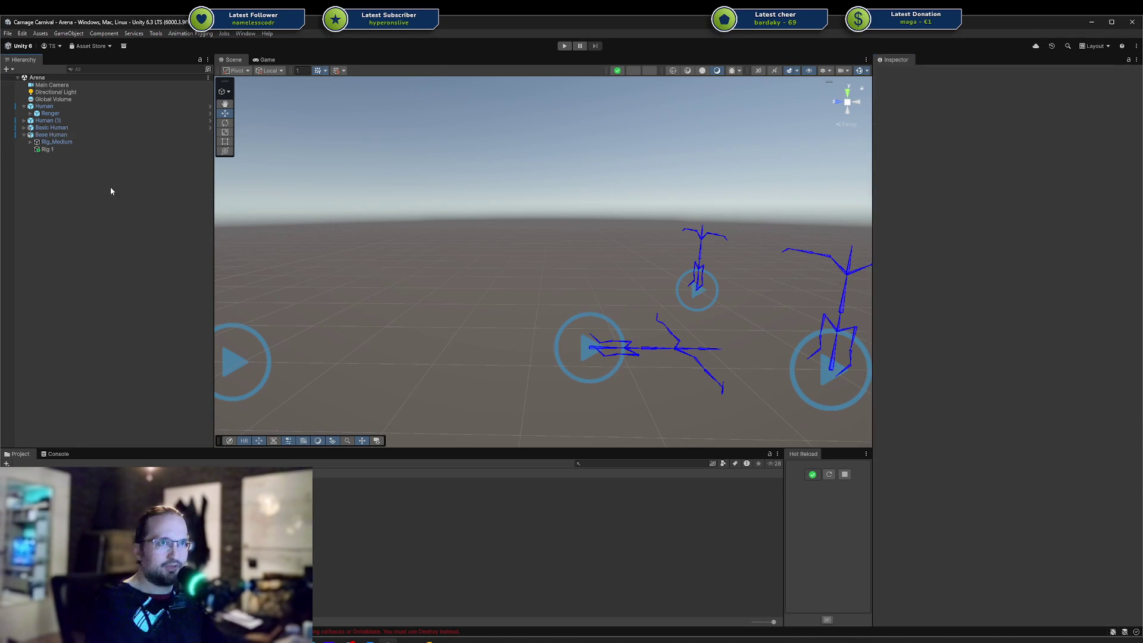
# Locate the Base Human model asset and cancel its deletion
pyautogui.click(68, 136)
pyautogui.click(368, 540)
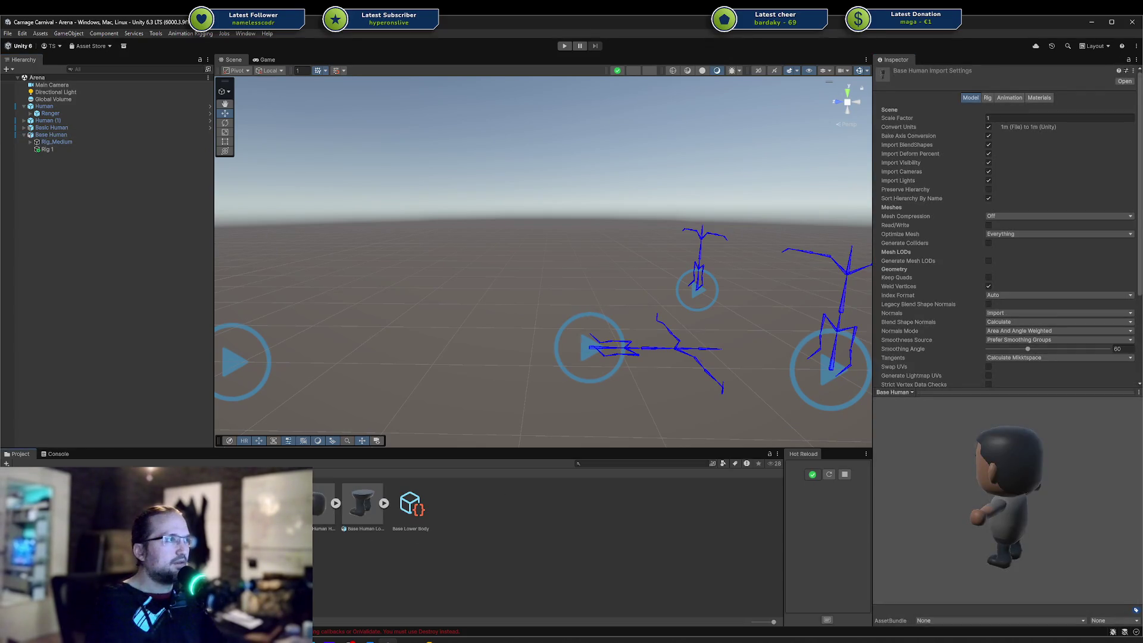
pyautogui.press('Delete')
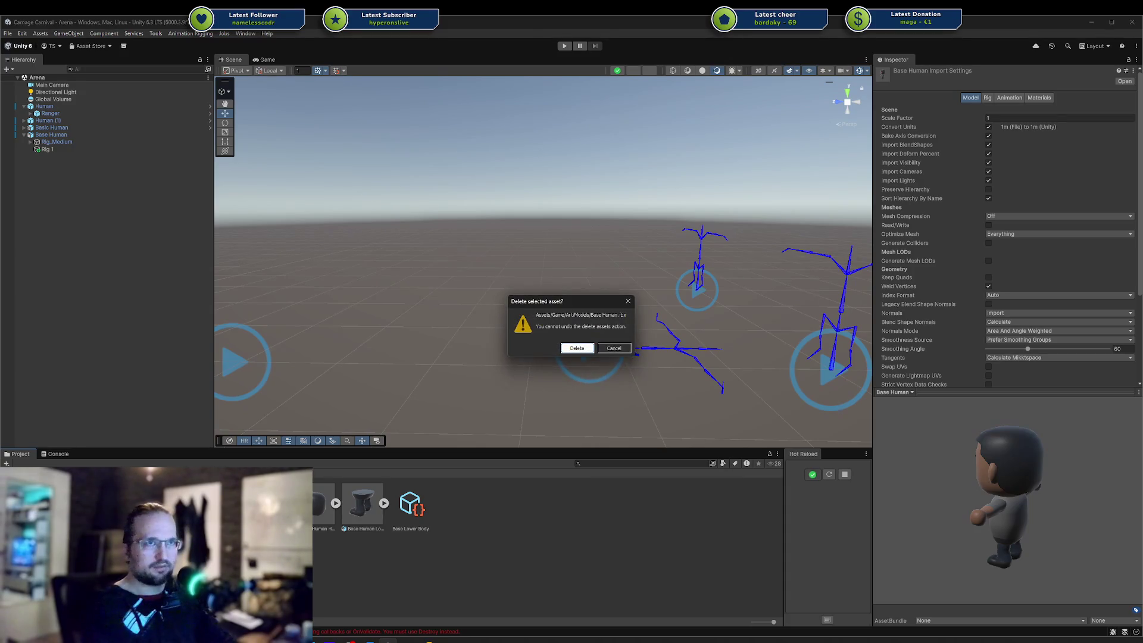
pyautogui.press('Escape')
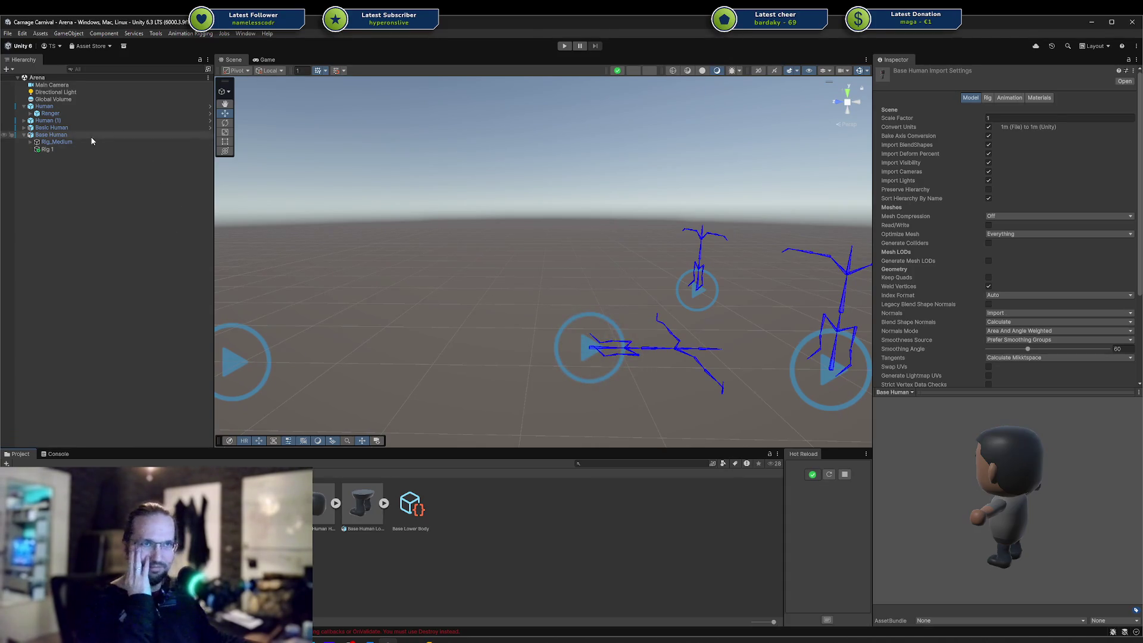
# Reopen the Base Human import settings, then edit the FBX export path in Blender
pyautogui.click(92, 137)
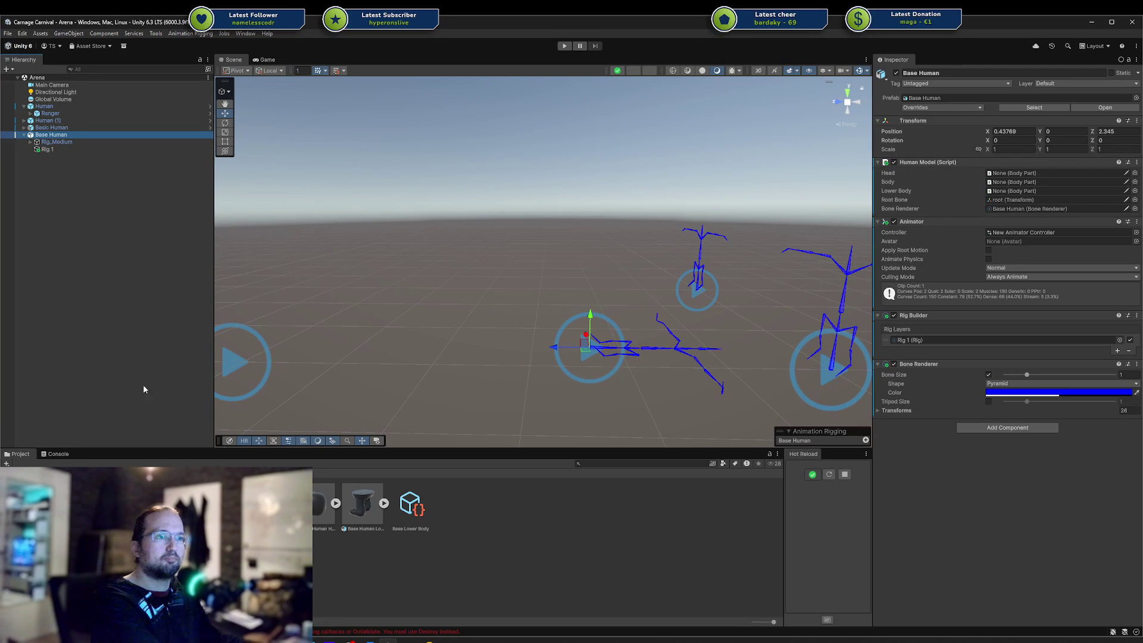
pyautogui.click(1033, 107)
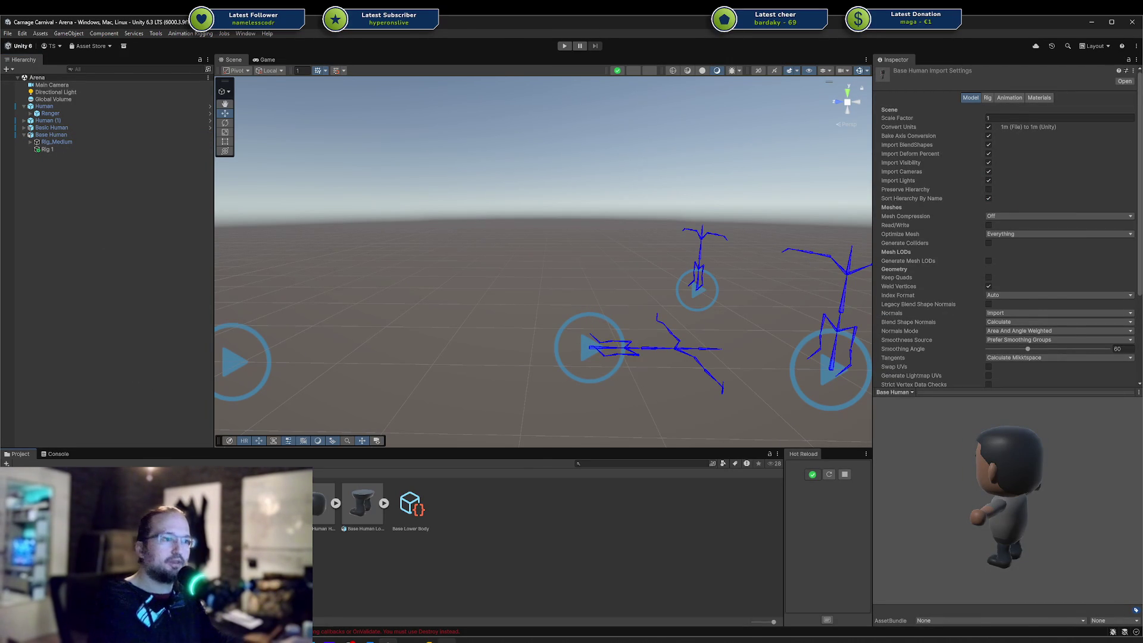
pyautogui.click(447, 641)
pyautogui.click(1093, 441)
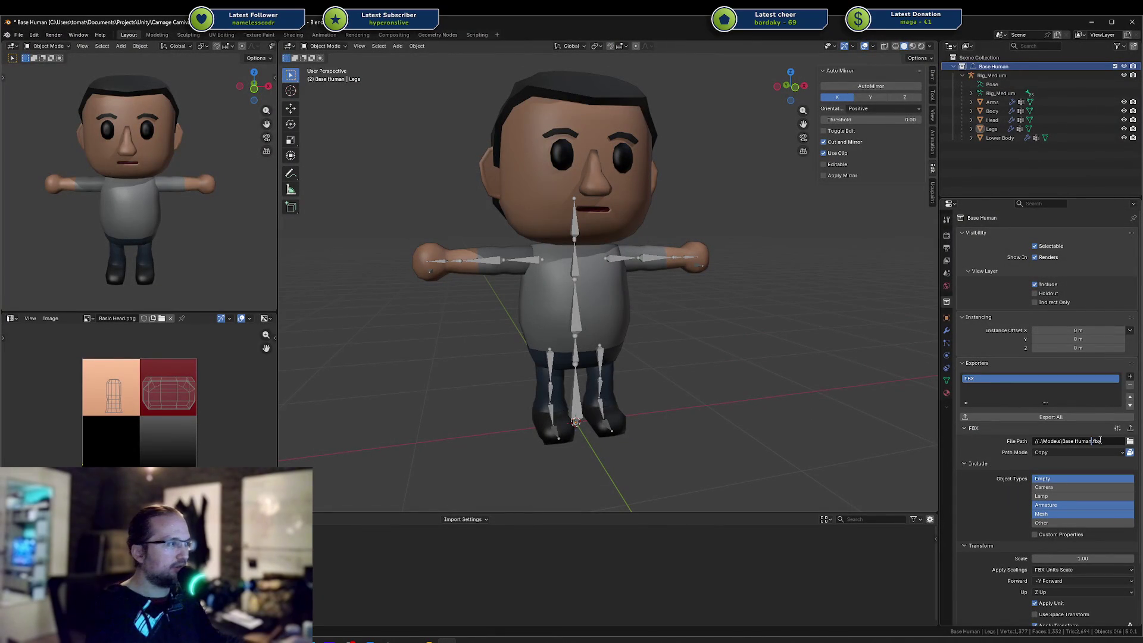
# Set the export file to Base Human 2.fbx, export the collection, and return to Unity
pyautogui.write('2')
pyautogui.press('Return')
pyautogui.click(1056, 420)
pyautogui.moveTo(429, 640)
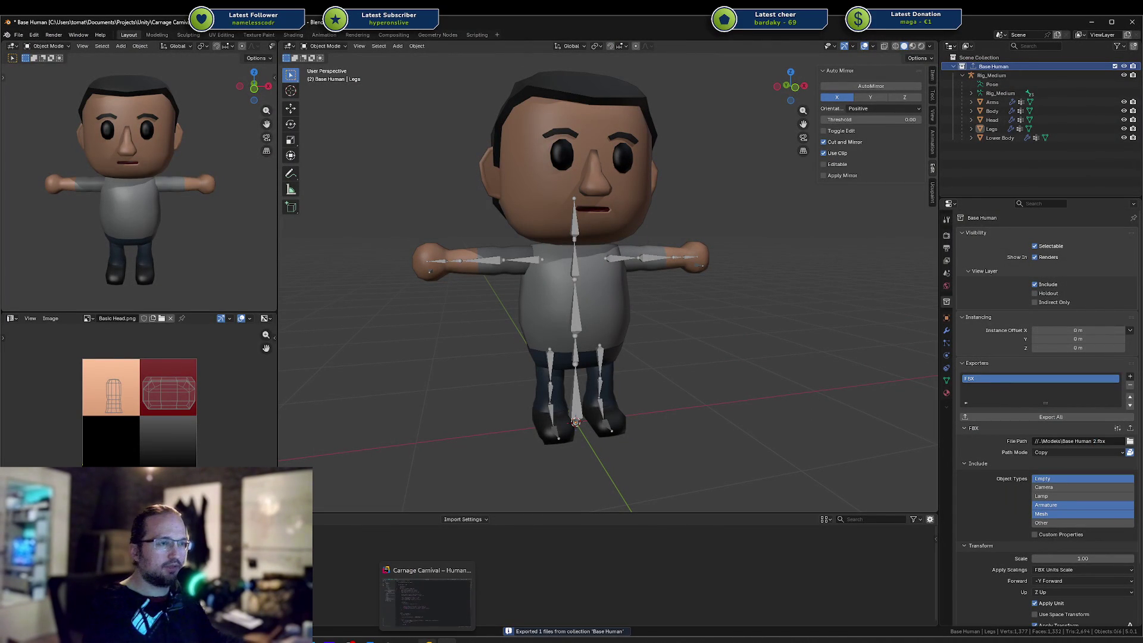
pyautogui.click(374, 619)
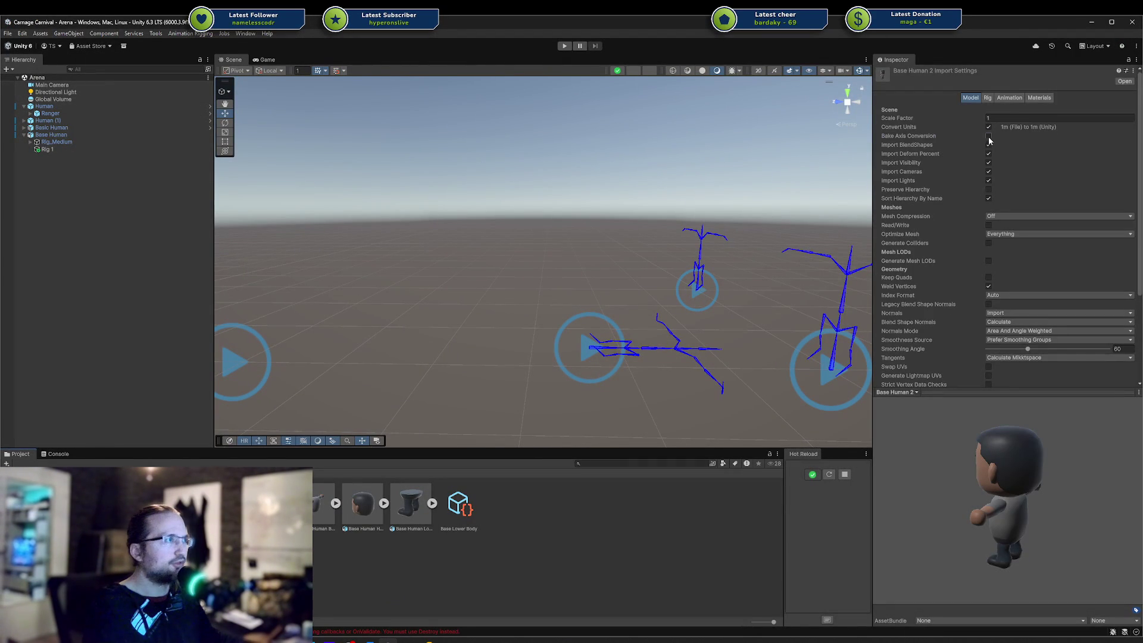
# Apply the Base Human 2 import settings and inspect the model preview
pyautogui.scroll(-3, 1125, 296)
pyautogui.click(1124, 278)
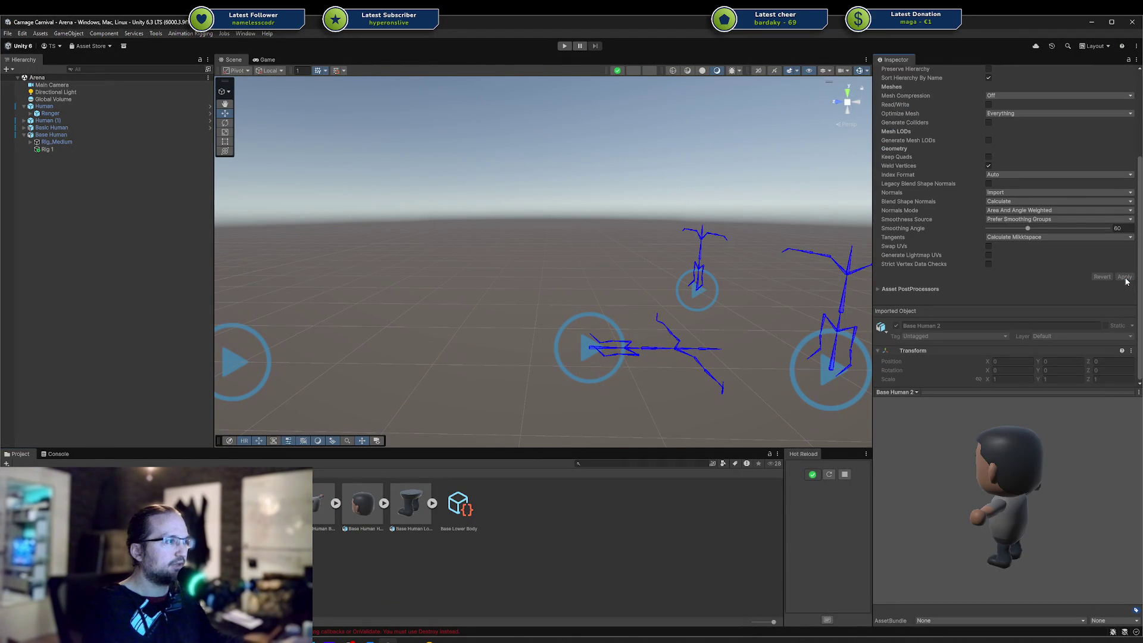
pyautogui.scroll(3, 1126, 282)
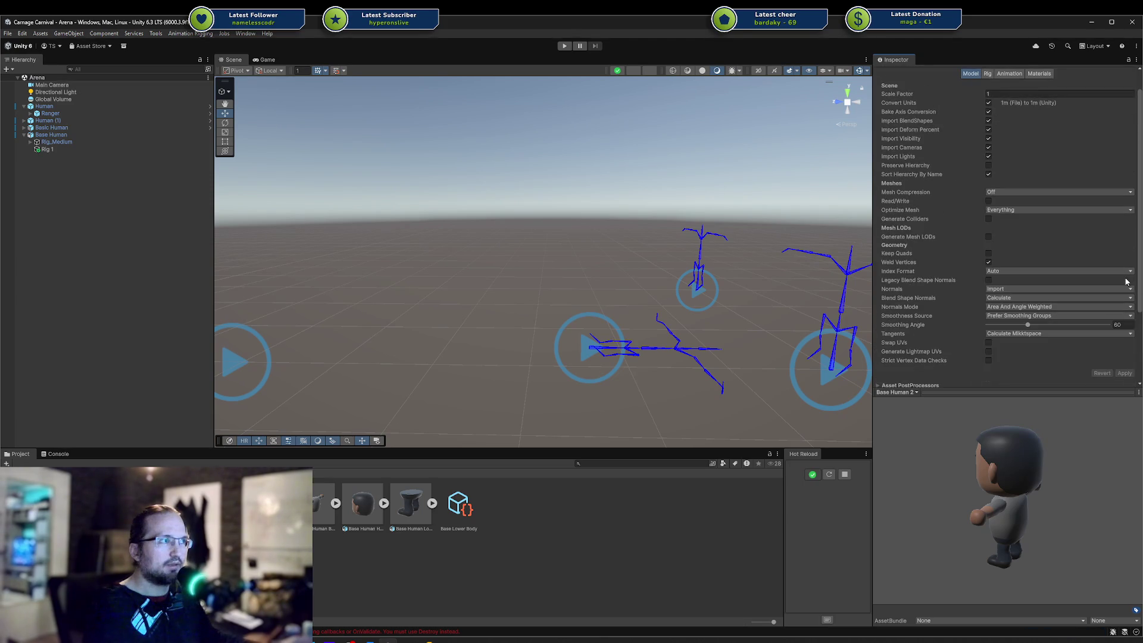
pyautogui.moveTo(995, 491)
pyautogui.mouseDown()
pyautogui.moveTo(1023, 494)
pyautogui.moveTo(988, 497)
pyautogui.mouseUp()
# Delete the Base Human 2 asset from the project and go back to Blender
pyautogui.click(660, 556)
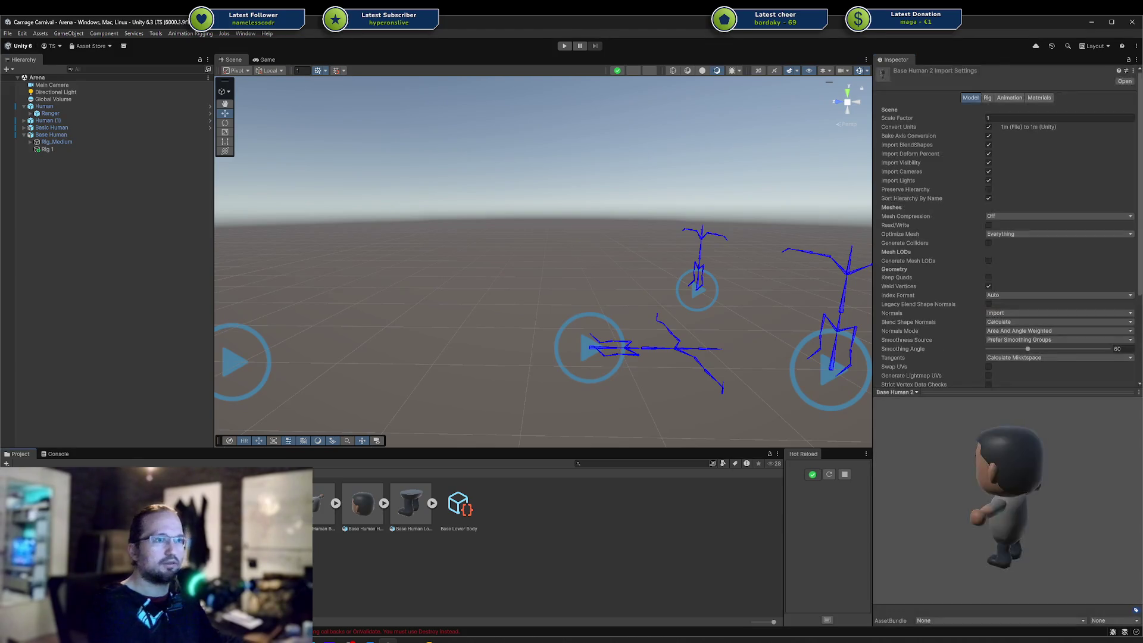
pyautogui.press('Return')
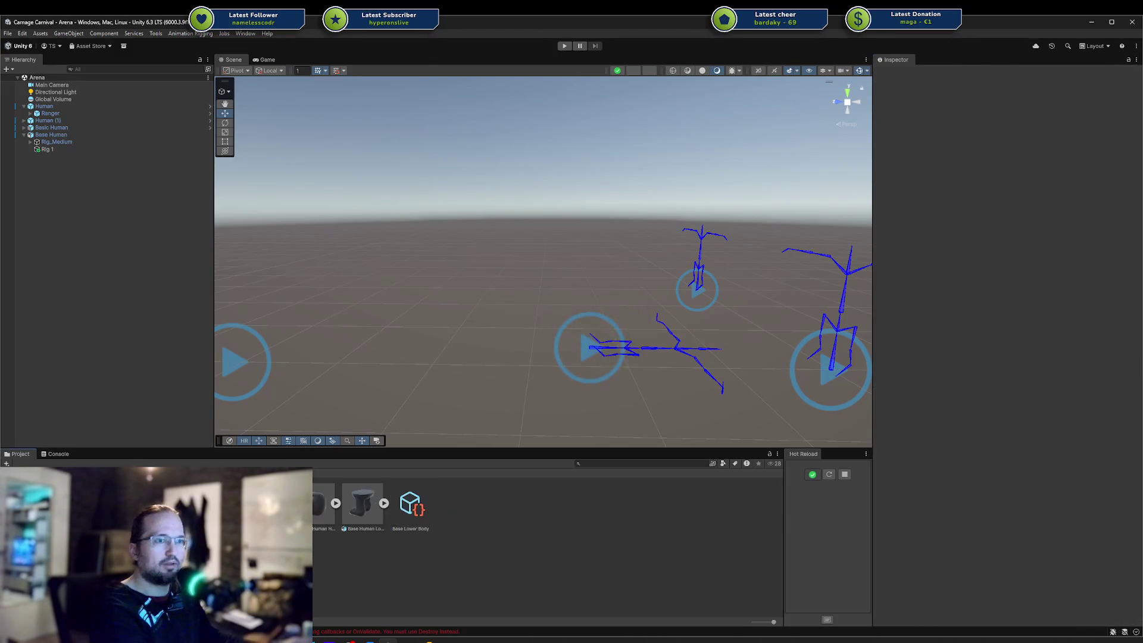
pyautogui.hotkey('ctrl', 'shift', 'c')
pyautogui.hotkey('ctrl', '5')
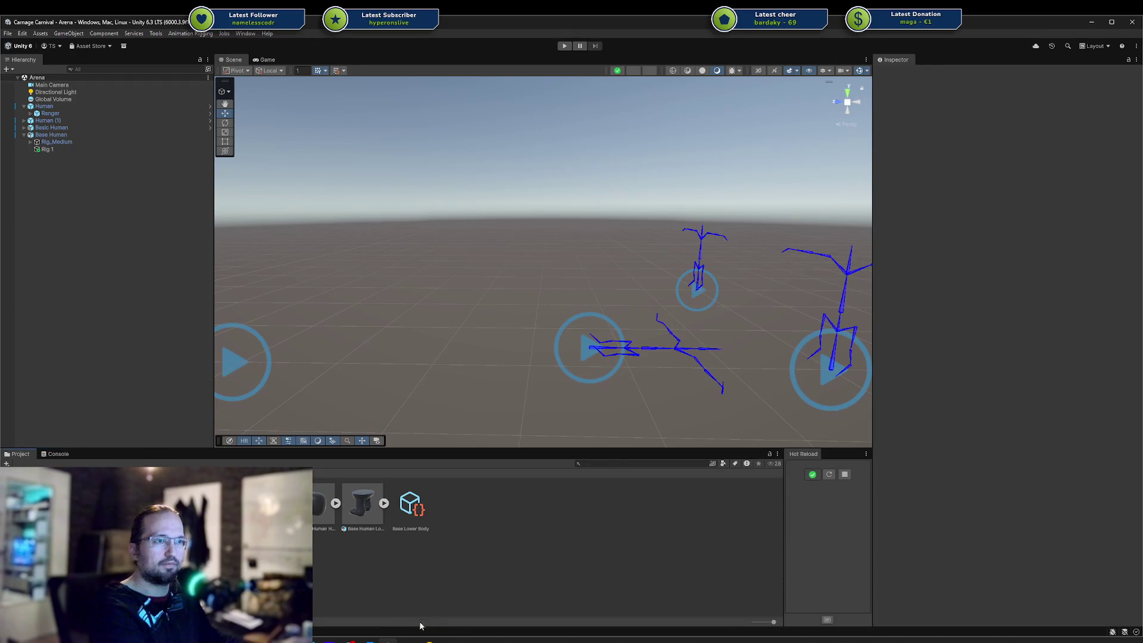
pyautogui.hotkey('alt', 'Tab')
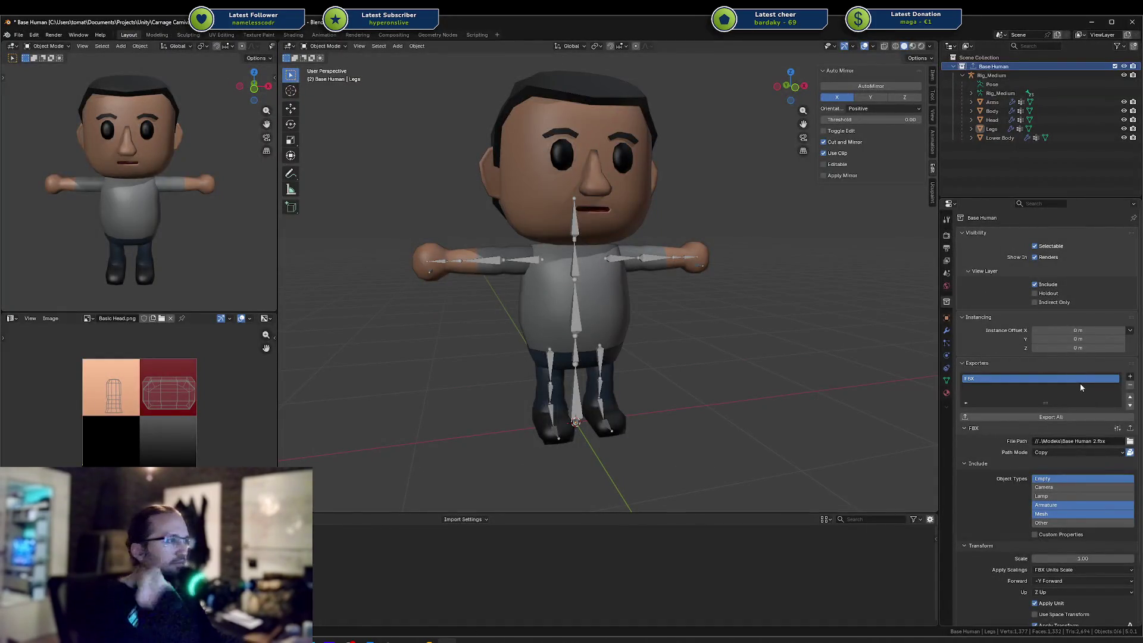
# Look through the collection's FBX exporter settings and export presets
pyautogui.scroll(-3, 1069, 472)
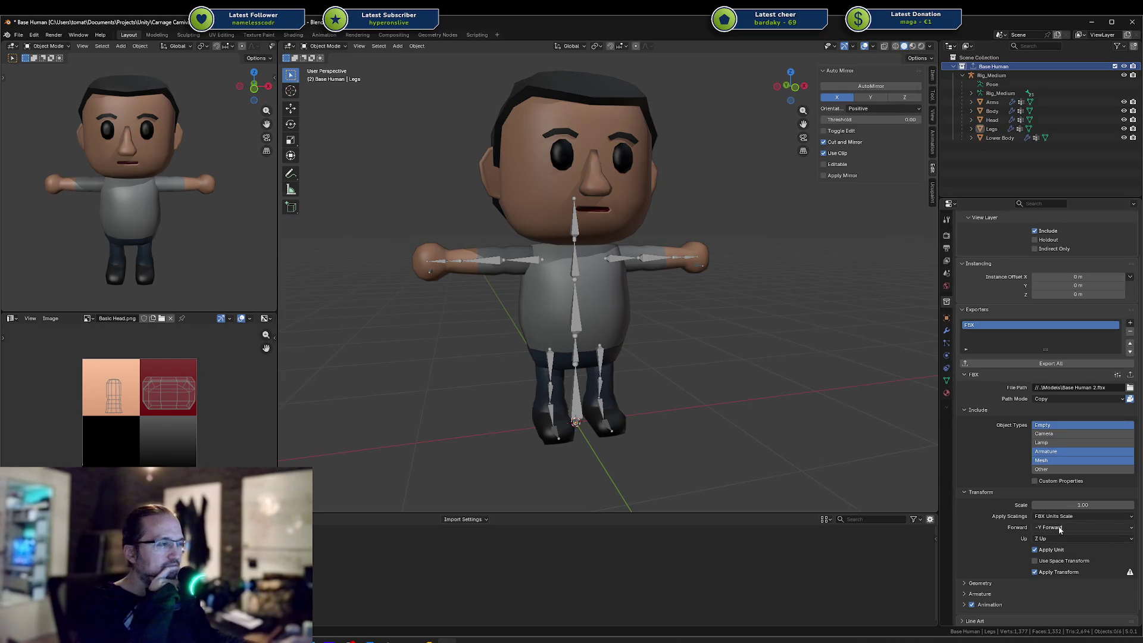
pyautogui.scroll(1, 1060, 529)
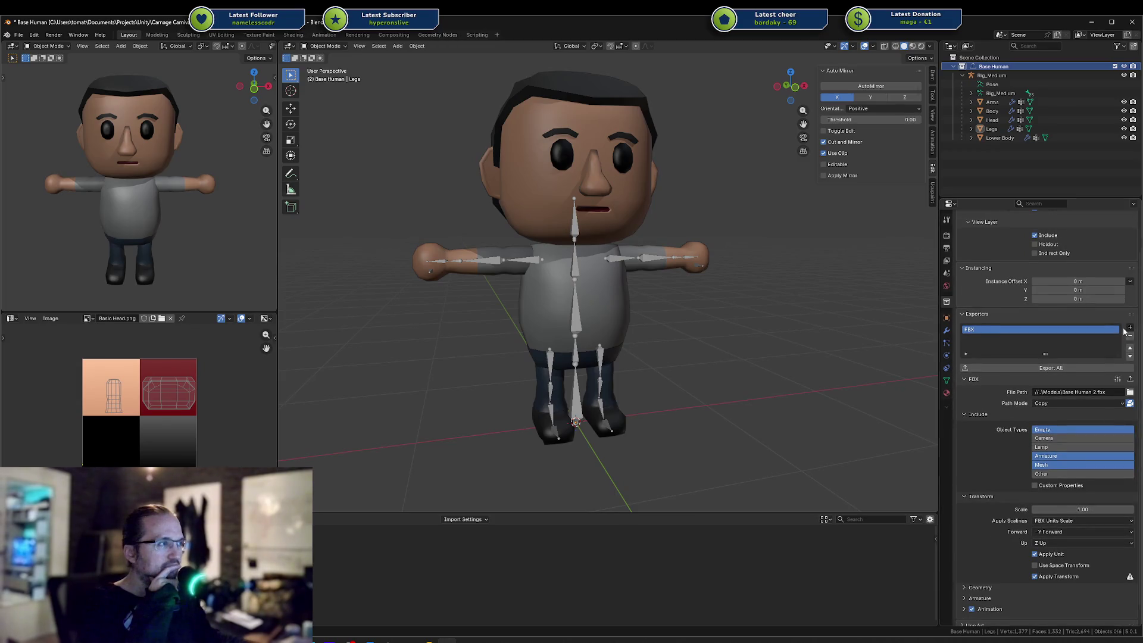
pyautogui.click(1126, 335)
pyautogui.hotkey('ctrl', 'z')
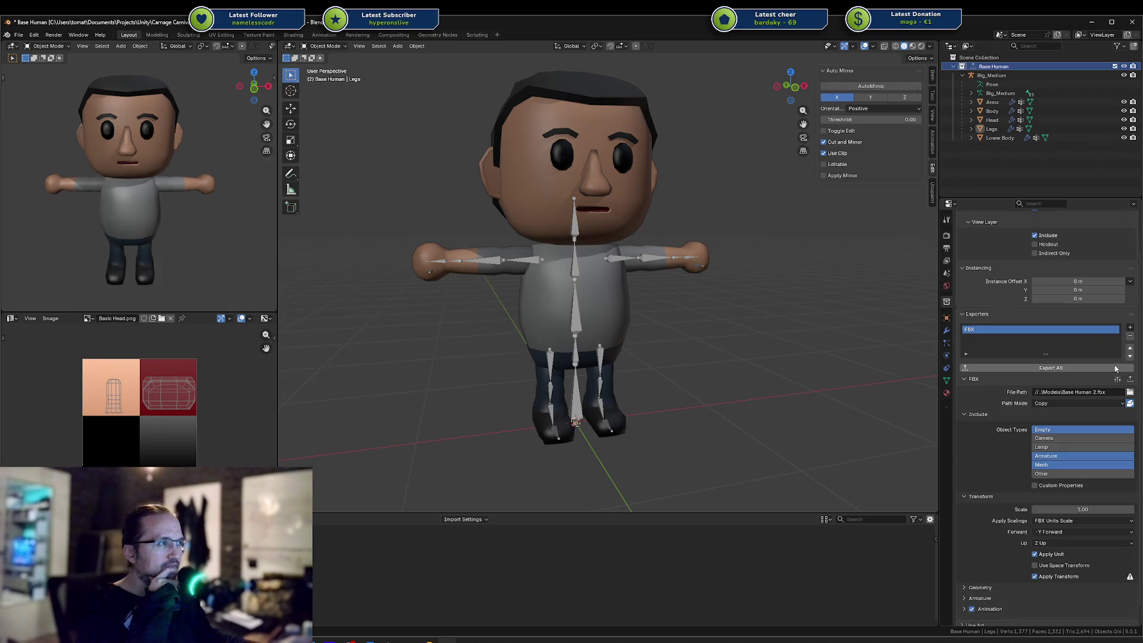
pyautogui.click(1110, 380)
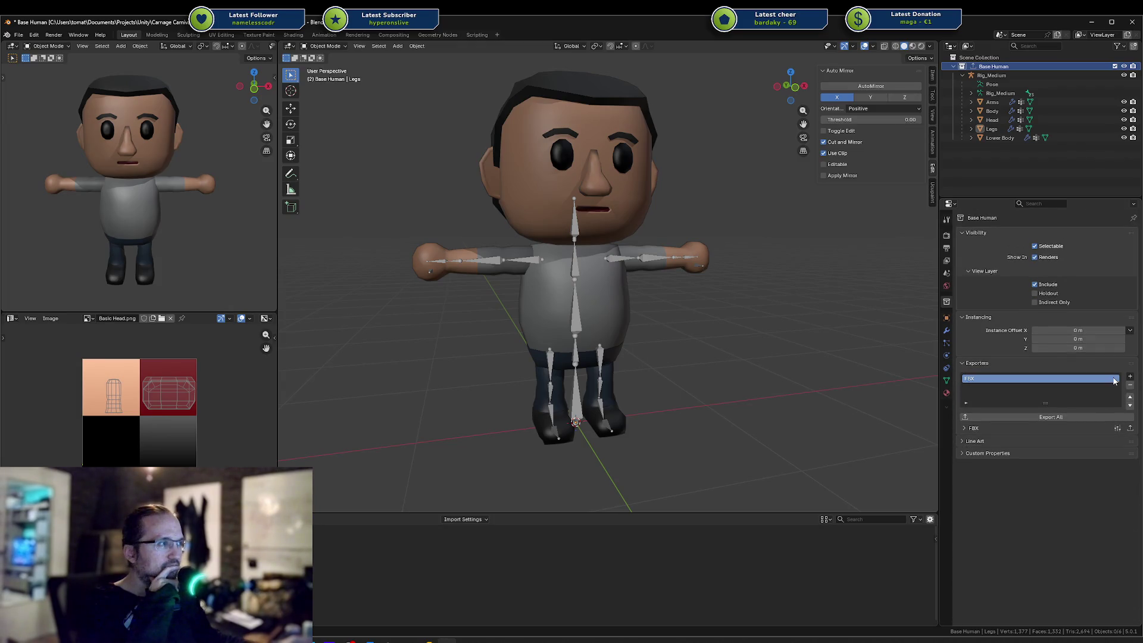
pyautogui.click(1034, 426)
pyautogui.scroll(-3, 1071, 416)
pyautogui.click(1118, 361)
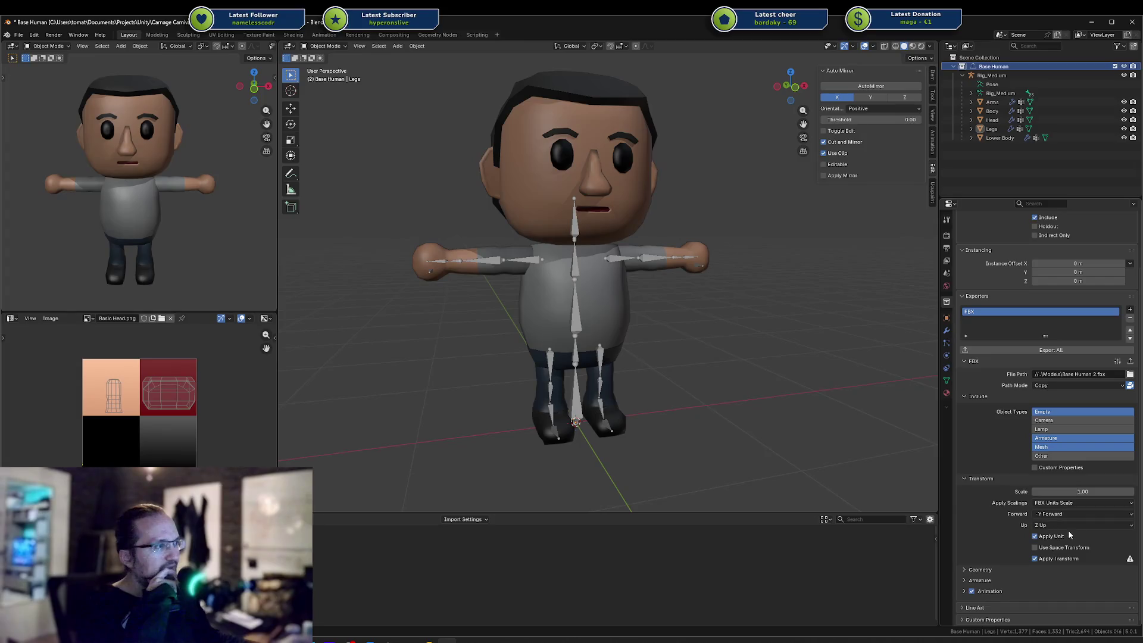
# Save the Blender file and view the character from the front
pyautogui.hotkey('ctrl', 's')
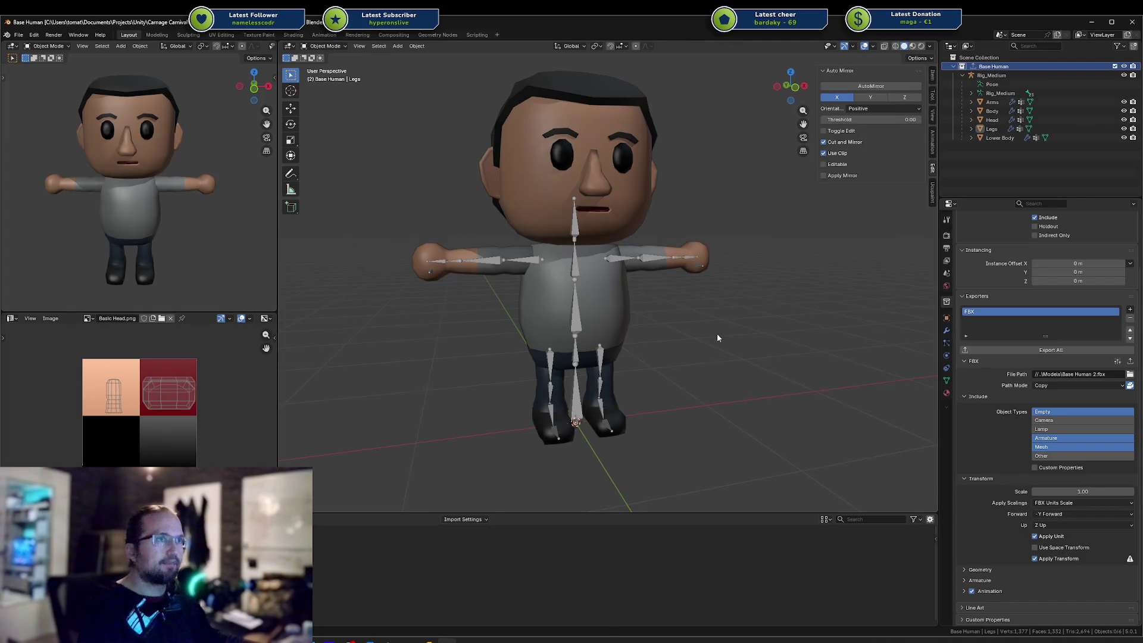
pyautogui.moveTo(710, 302); pyautogui.dragTo(612, 308)
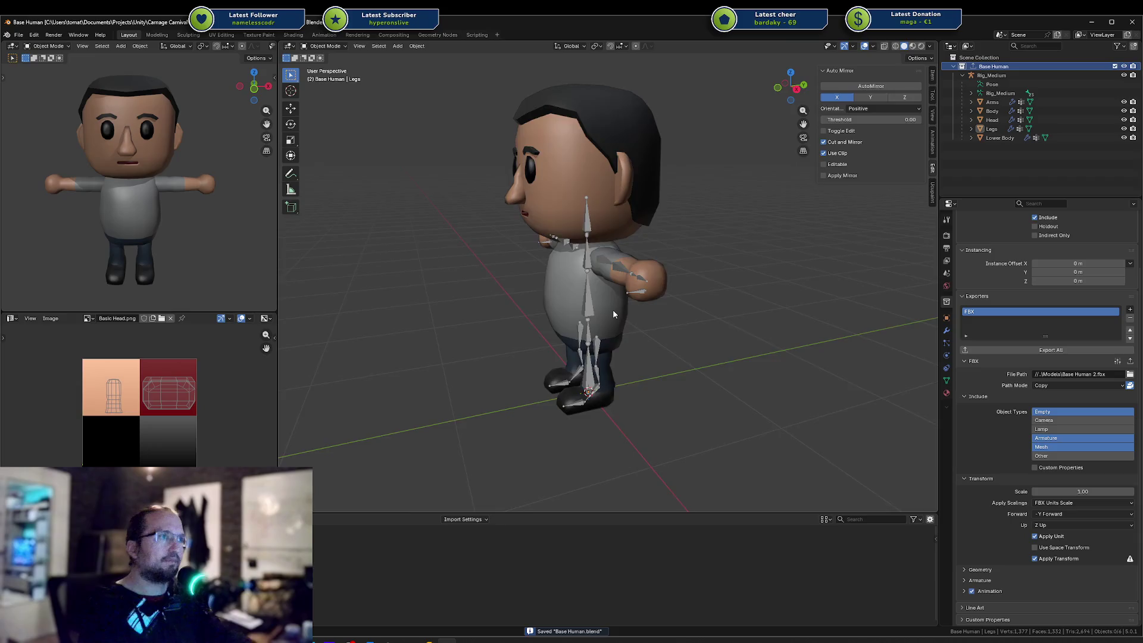
pyautogui.press('KP_1')
pyautogui.moveTo(640, 262)
pyautogui.mouseDown()
pyautogui.moveTo(613, 292)
pyautogui.moveTo(567, 312)
pyautogui.moveTo(505, 282)
pyautogui.moveTo(581, 271)
pyautogui.moveTo(631, 286)
pyautogui.mouseUp()
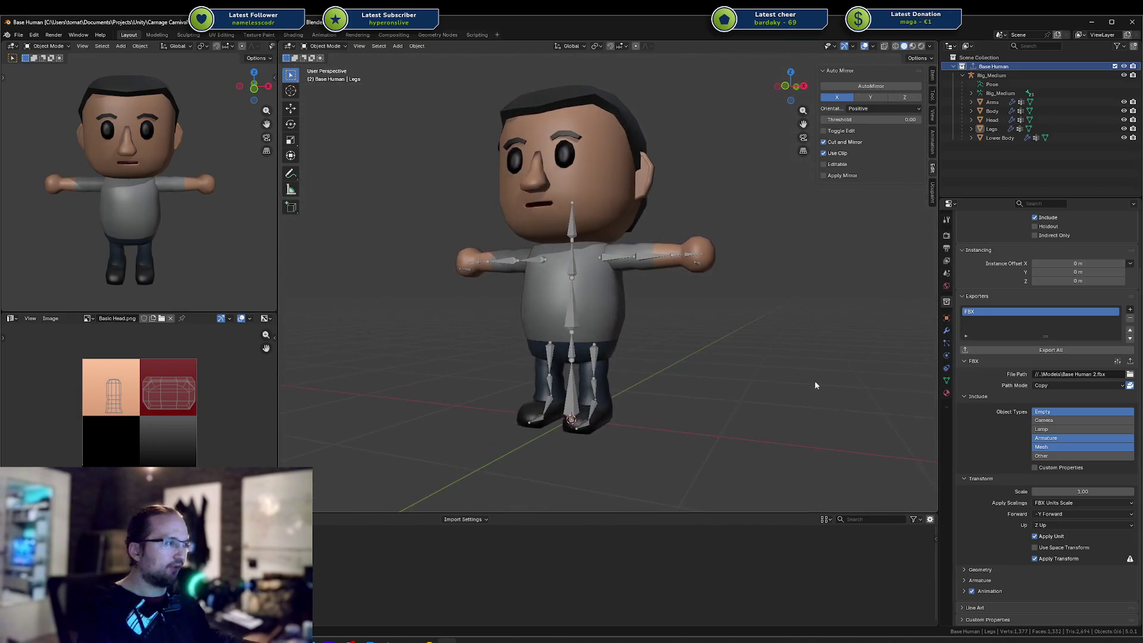
# Keep -Y Forward as the forward axis, export the collection, and switch to Unity
pyautogui.click(1063, 515)
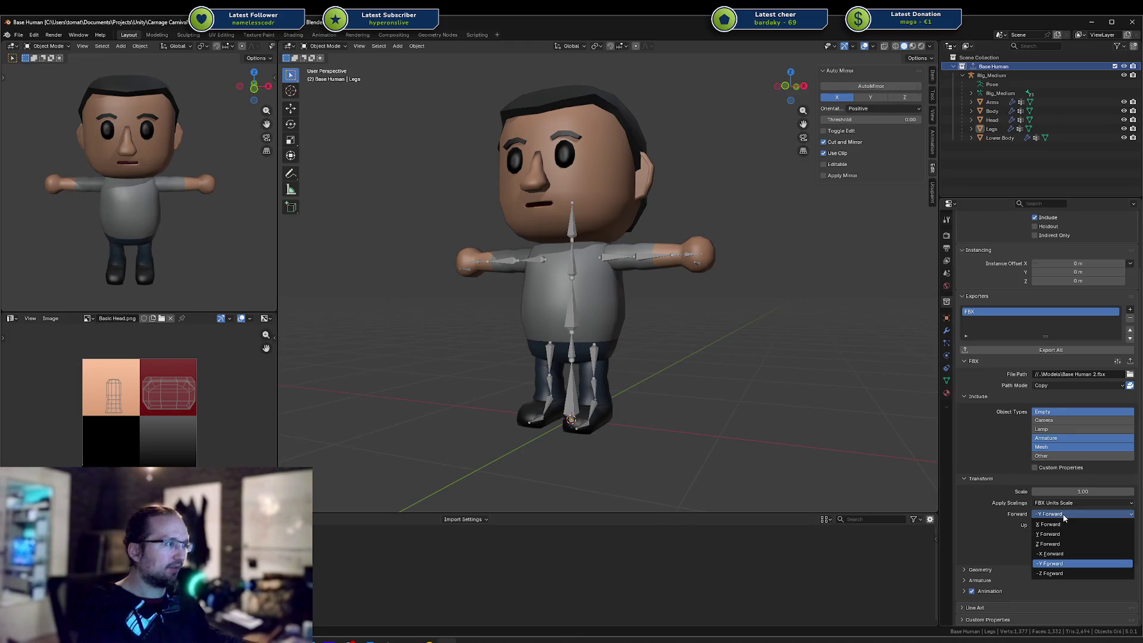
pyautogui.click(1001, 515)
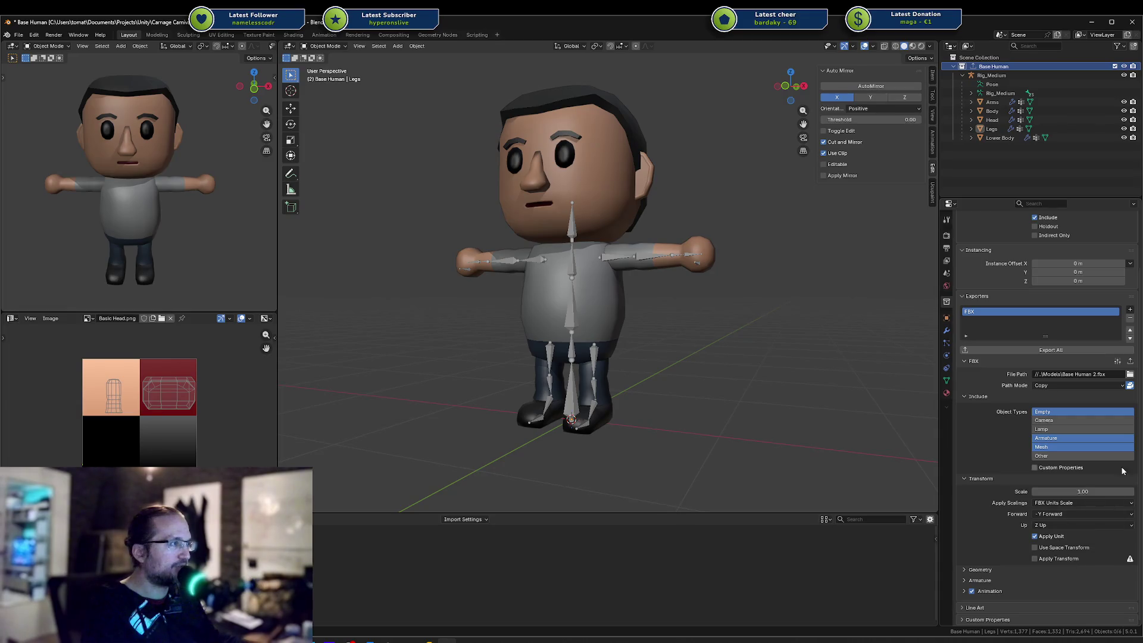
pyautogui.click(1068, 349)
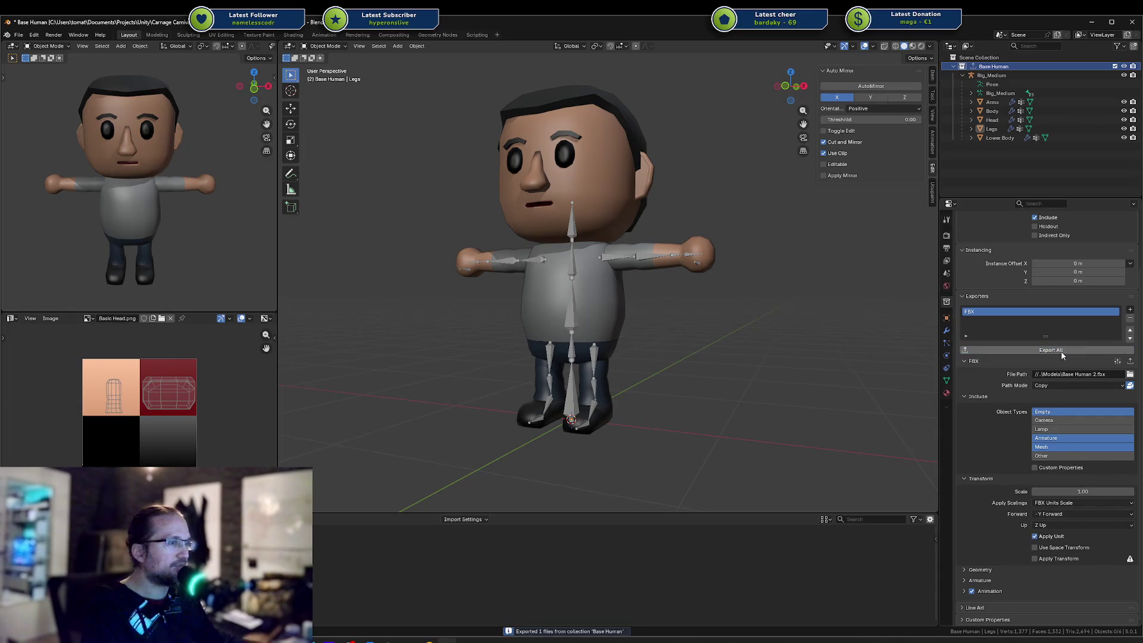
pyautogui.moveTo(349, 640)
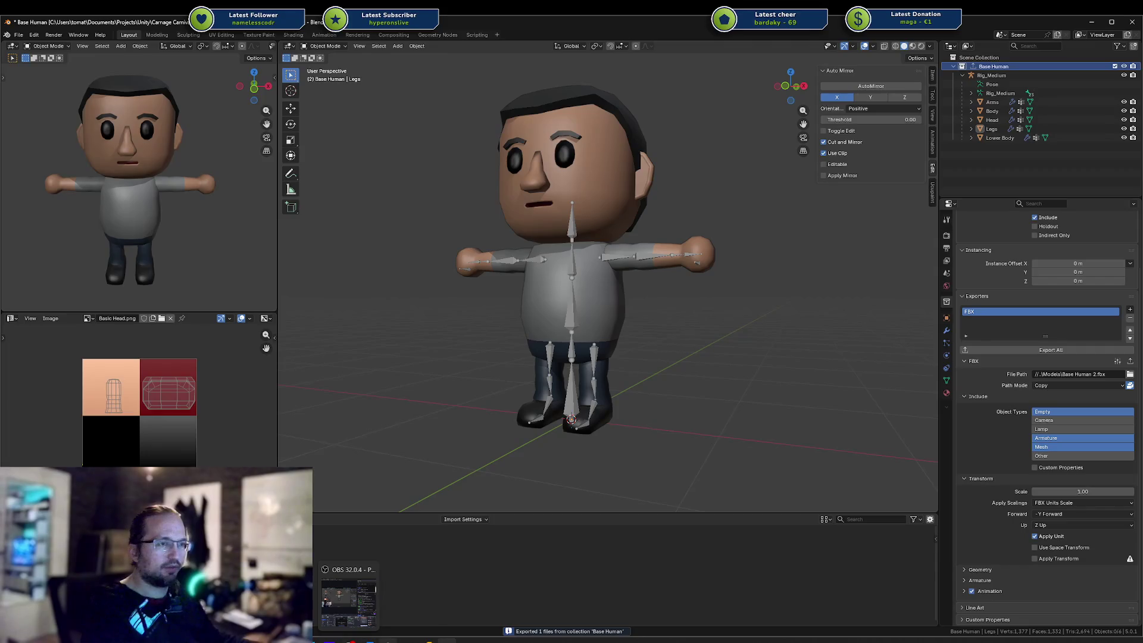
pyautogui.click(388, 640)
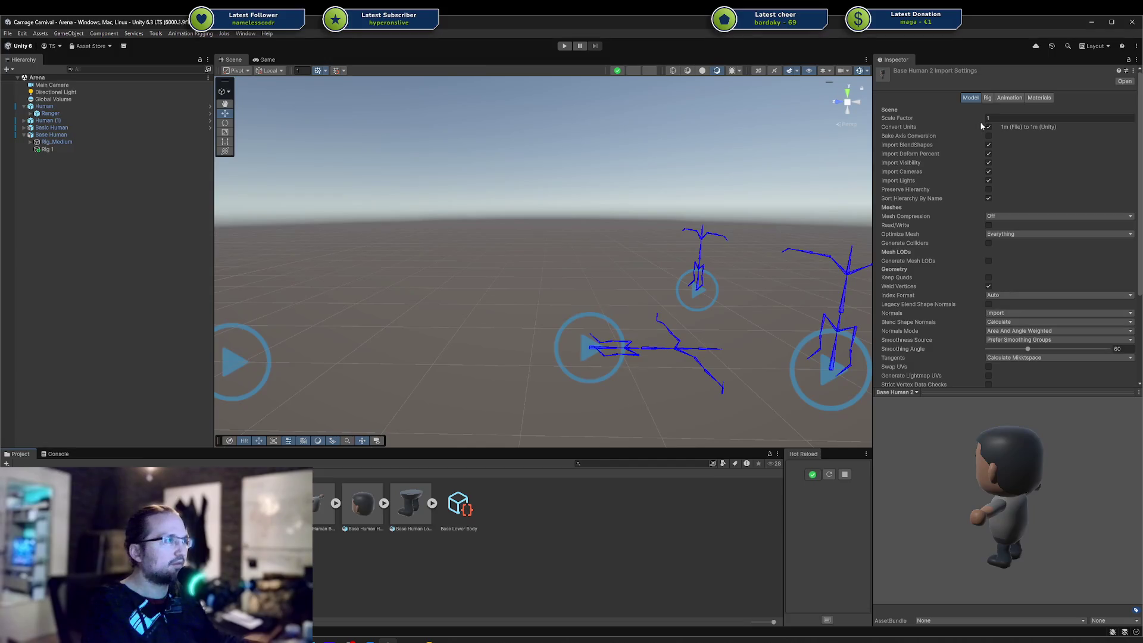
# Delete Base Human 2.fbx from the Unity project and return to Blender
pyautogui.scroll(-5, 987, 136)
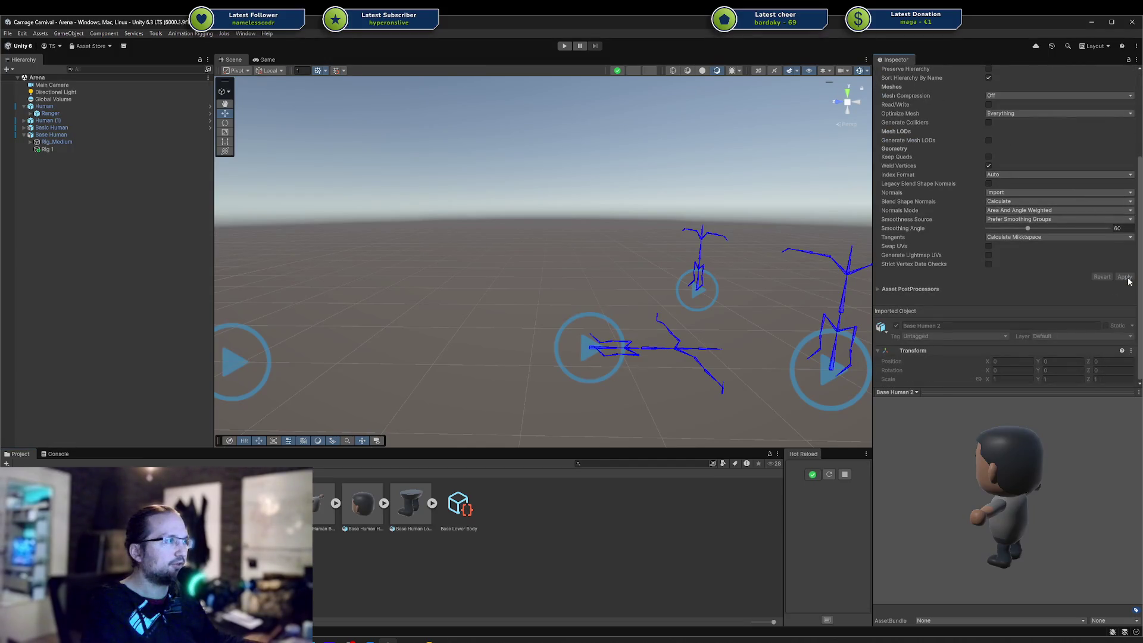
pyautogui.press('Delete')
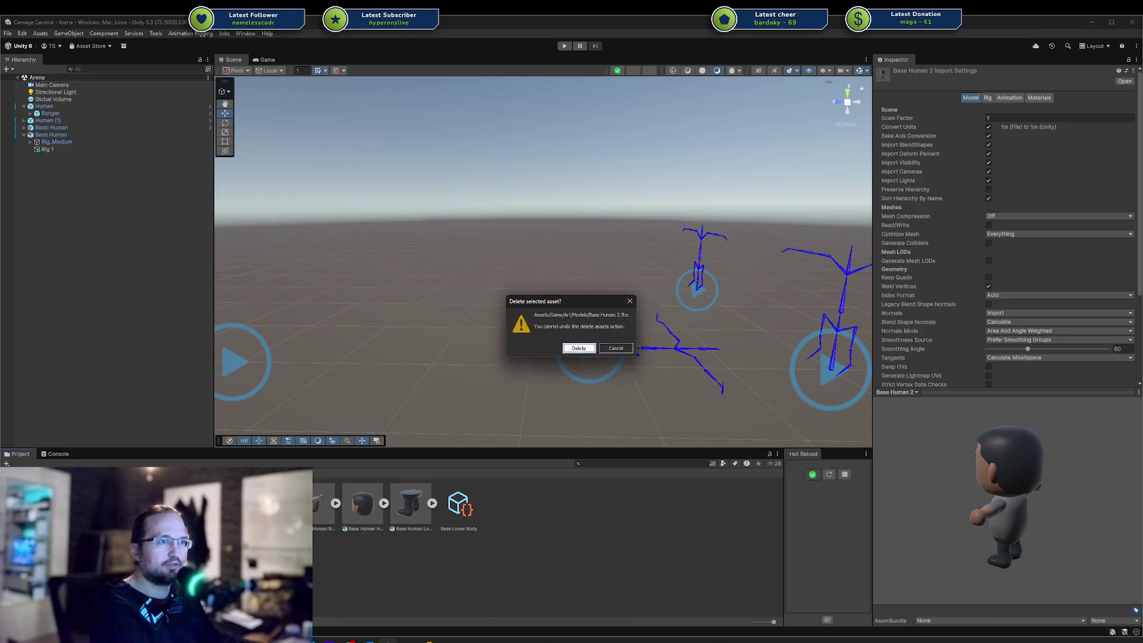
pyautogui.press('Return')
pyautogui.click(447, 640)
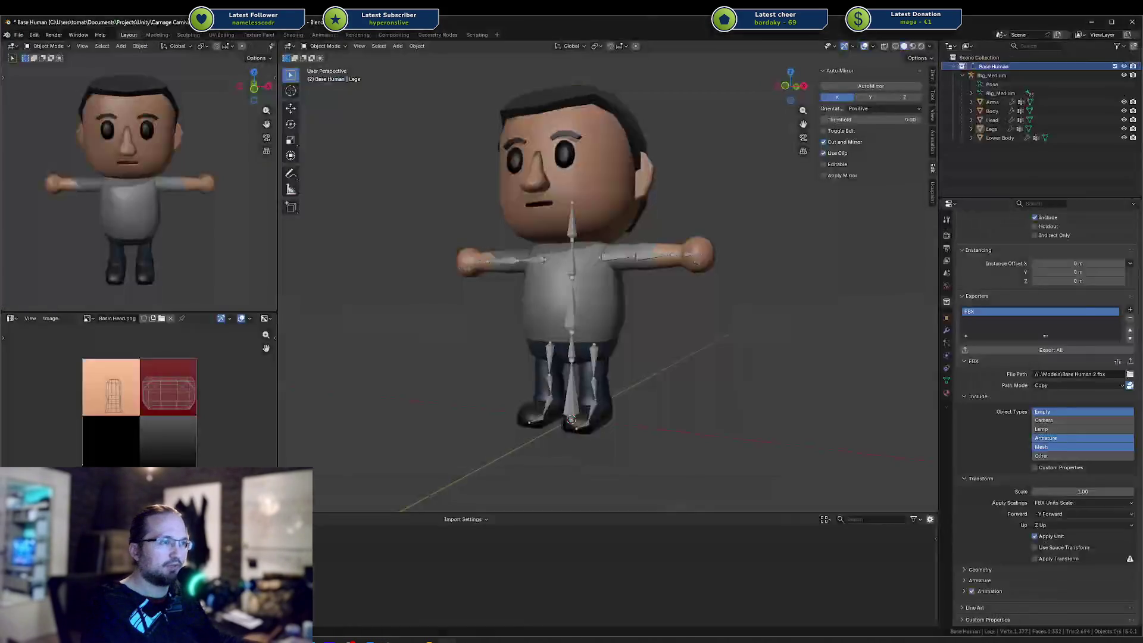
# Save the Blender file and remove the existing FBX exporter from the collection
pyautogui.hotkey('ctrl', 's')
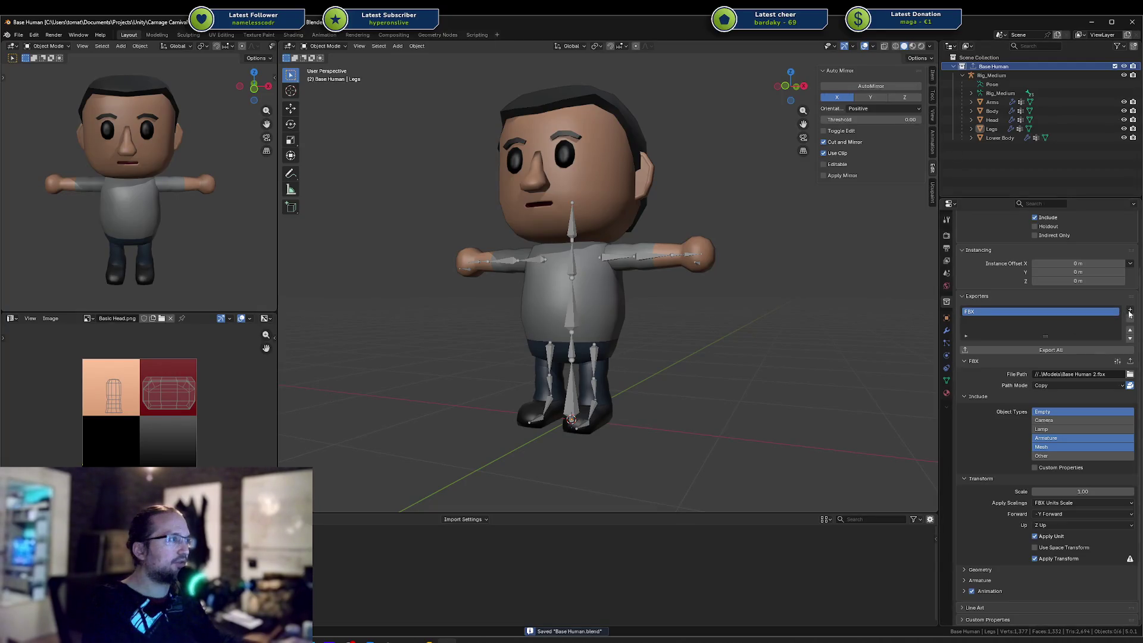
pyautogui.click(1118, 361)
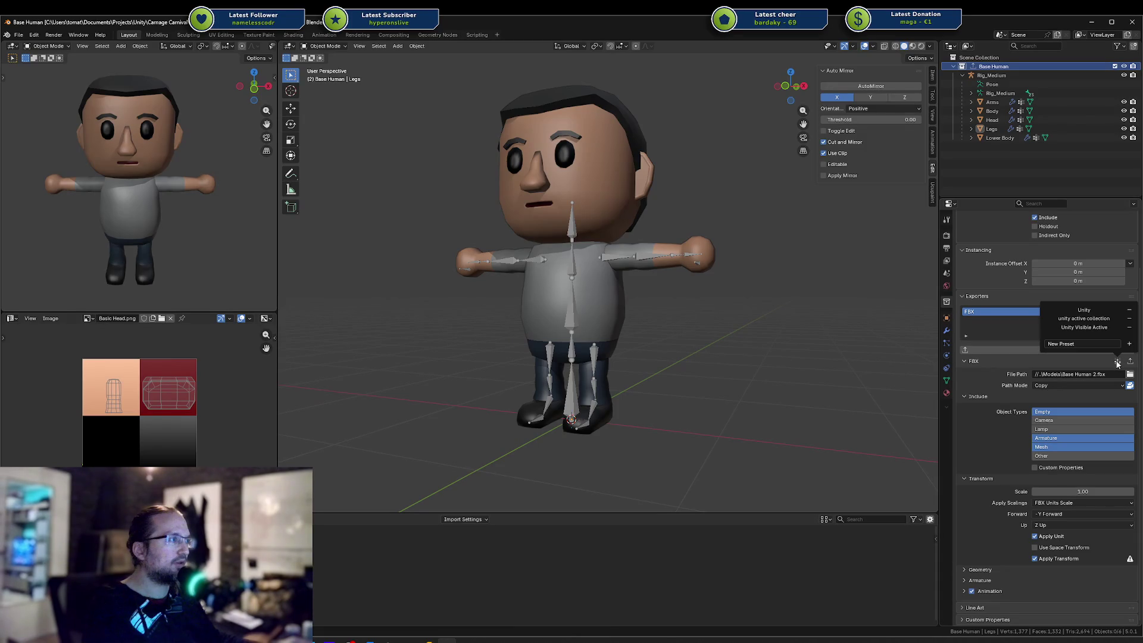
pyautogui.rightClick(1018, 311)
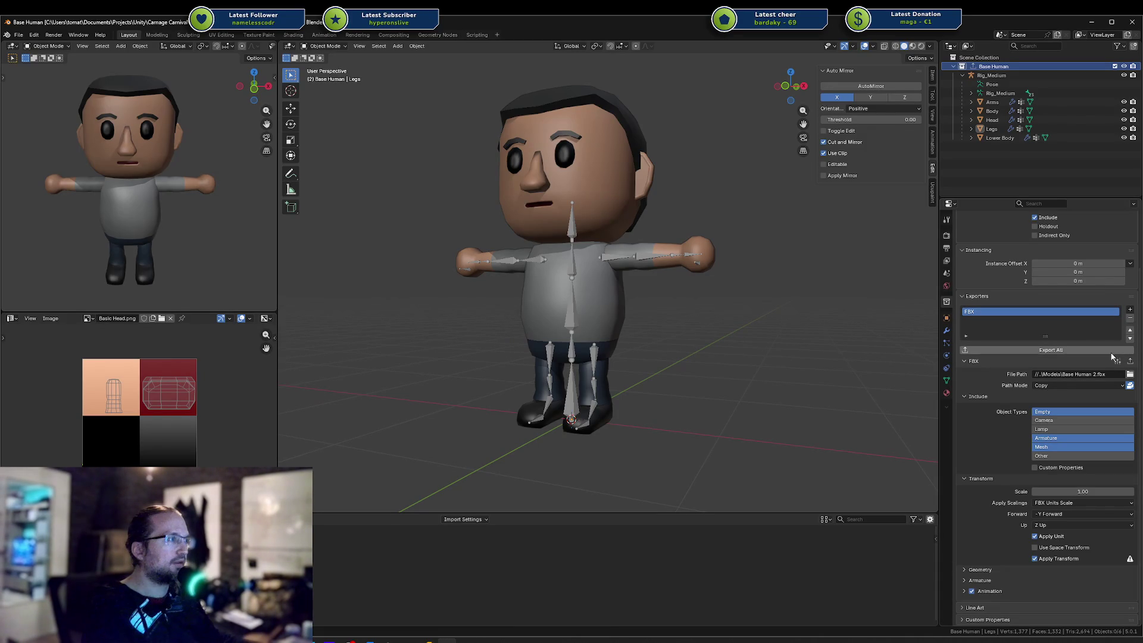
pyautogui.click(1113, 373)
pyautogui.click(1130, 317)
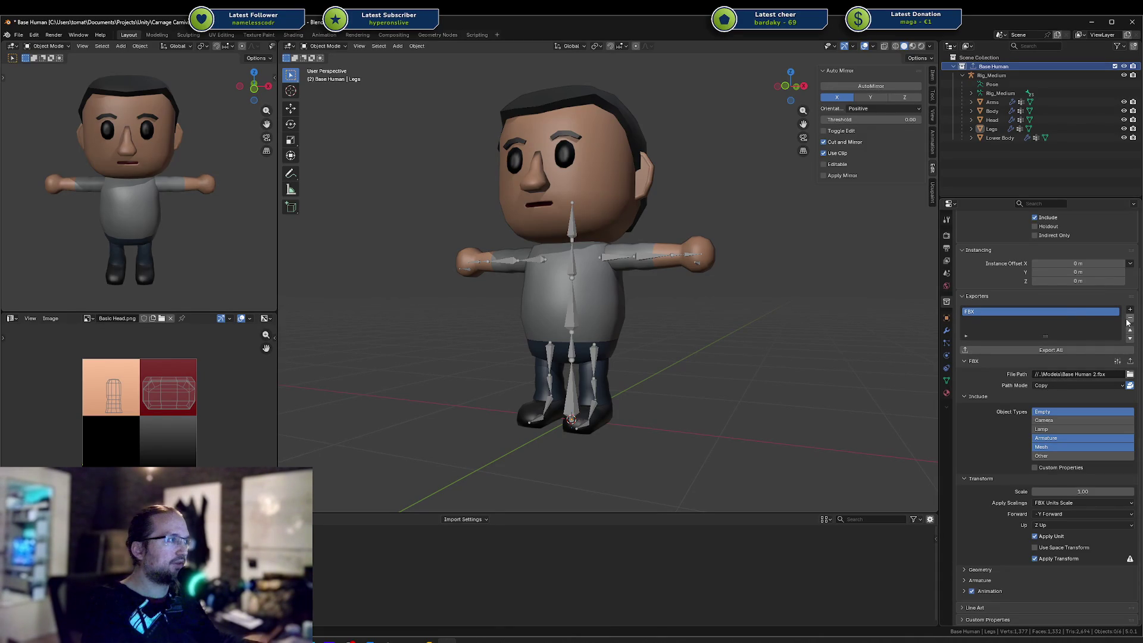
pyautogui.click(1129, 317)
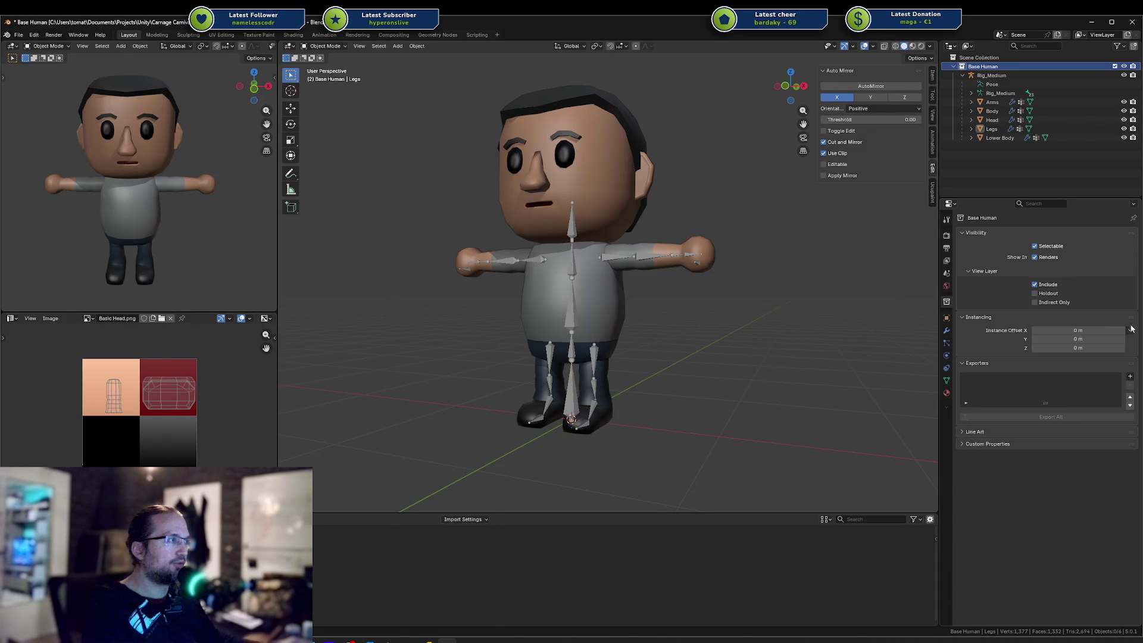
# Add a new FBX exporter writing to //..\Models\Base Human 2.fbx, save, and export
pyautogui.click(1130, 376)
pyautogui.click(1070, 433)
pyautogui.click(1070, 437)
pyautogui.write('//..\\Models\\Base Human 2.fbx')
pyautogui.press('Return')
pyautogui.hotkey('ctrl', 's')
pyautogui.click(1043, 418)
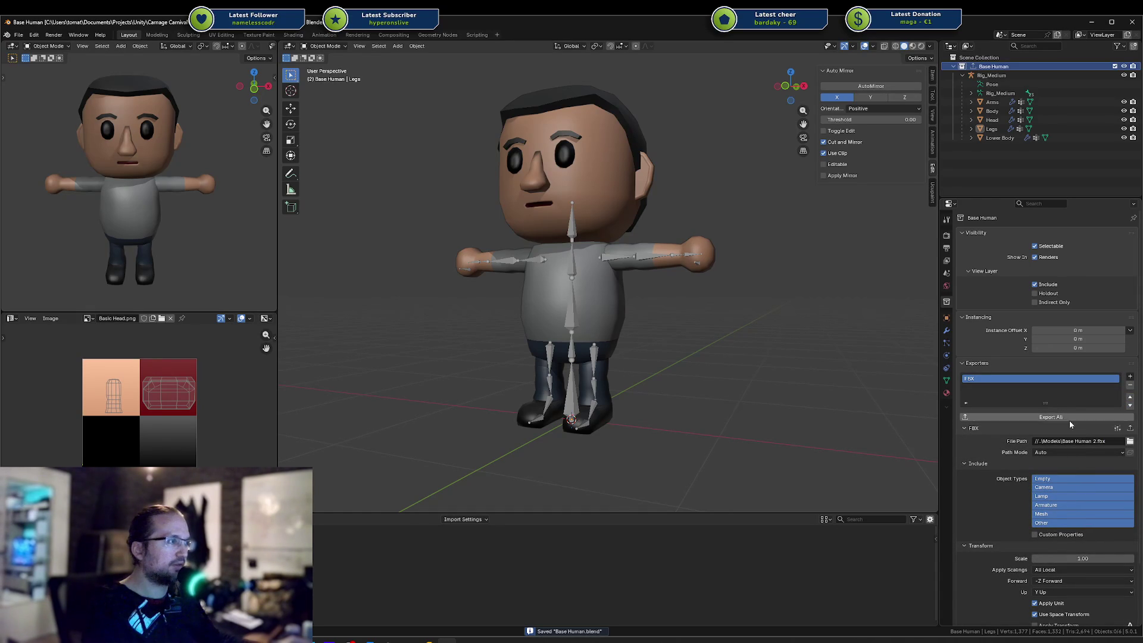
# Check Unity, Blender and the HumanModel.cs script in Rider, ending in Unity
pyautogui.hotkey('alt', 'Tab')
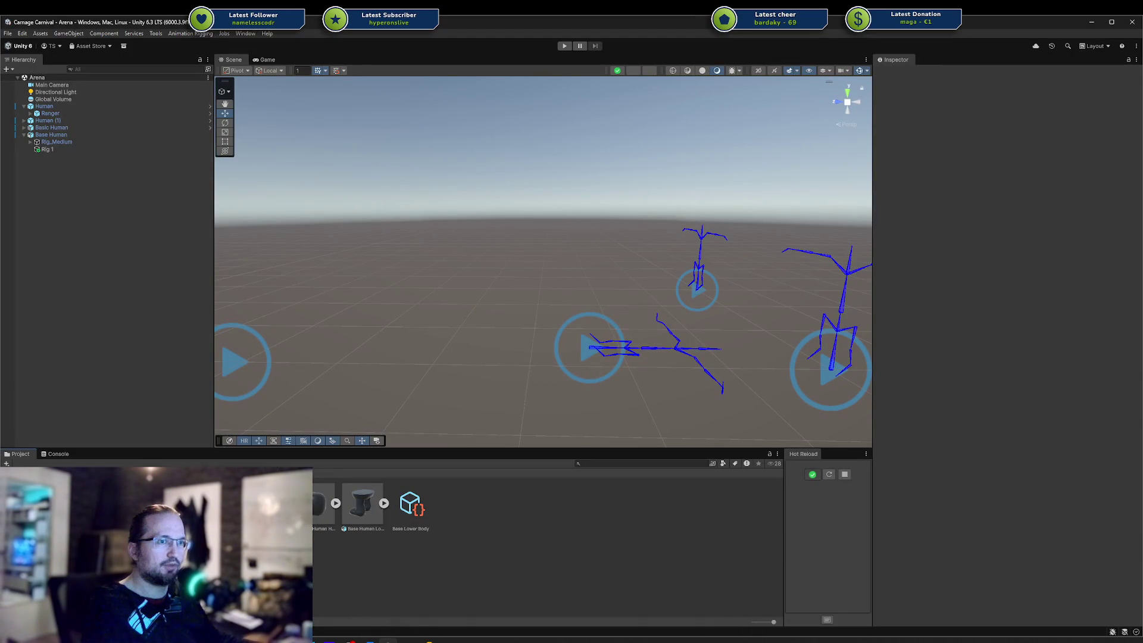
pyautogui.click(447, 640)
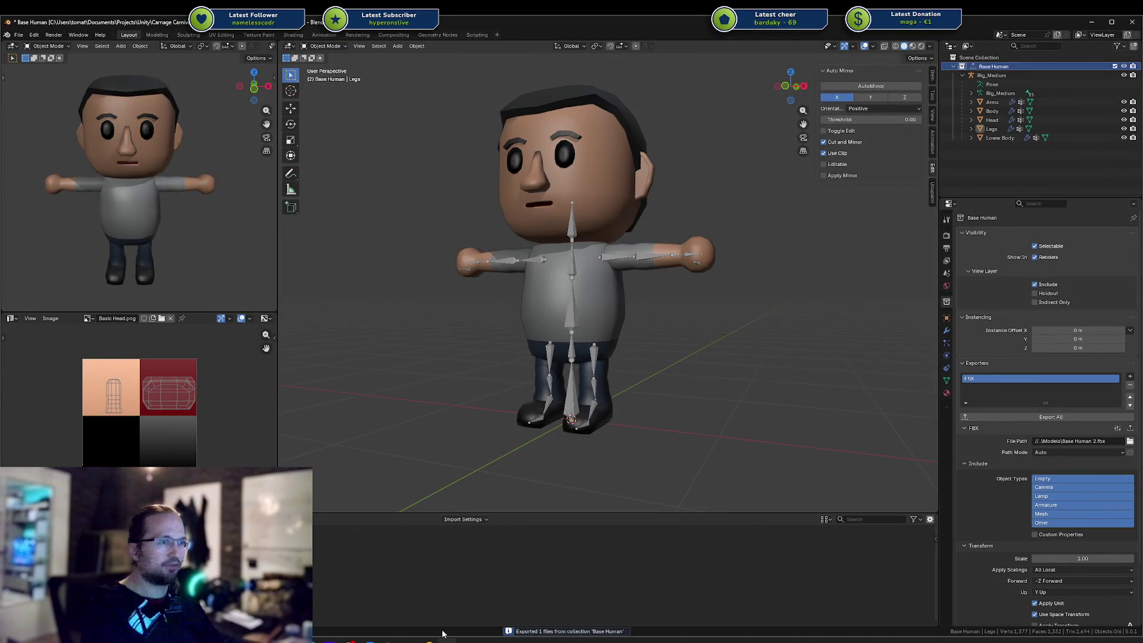
pyautogui.click(427, 640)
pyautogui.click(387, 640)
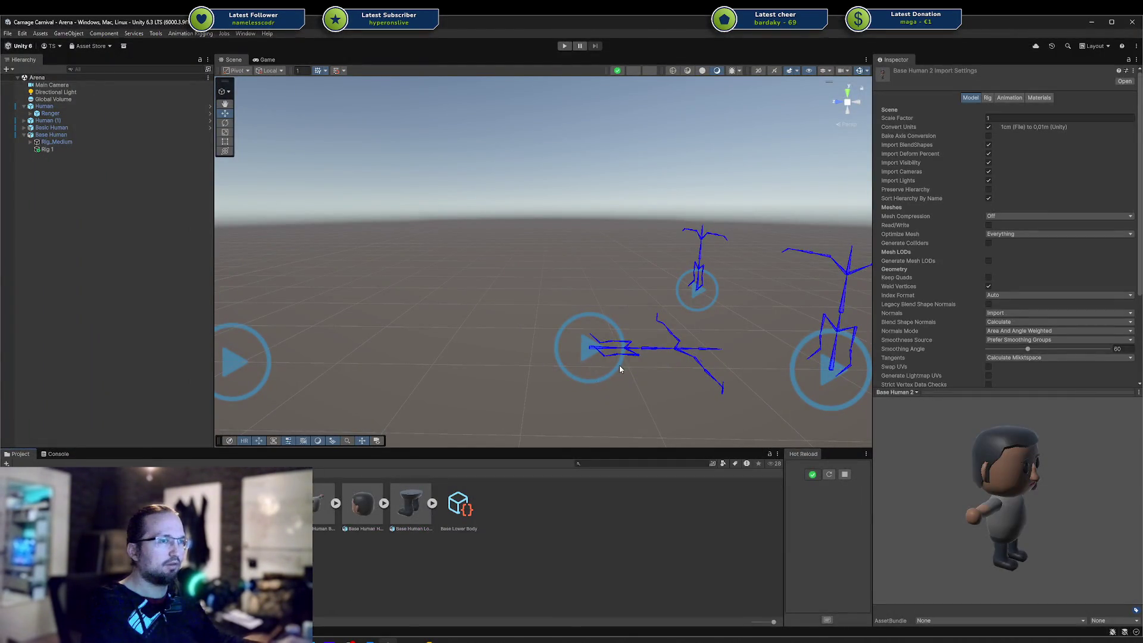
# Place the Base Human 2 model in the Arena scene and frame it
pyautogui.moveTo(323, 505)
pyautogui.mouseDown()
pyautogui.moveTo(38, 301)
pyautogui.moveTo(94, 173)
pyautogui.mouseUp()
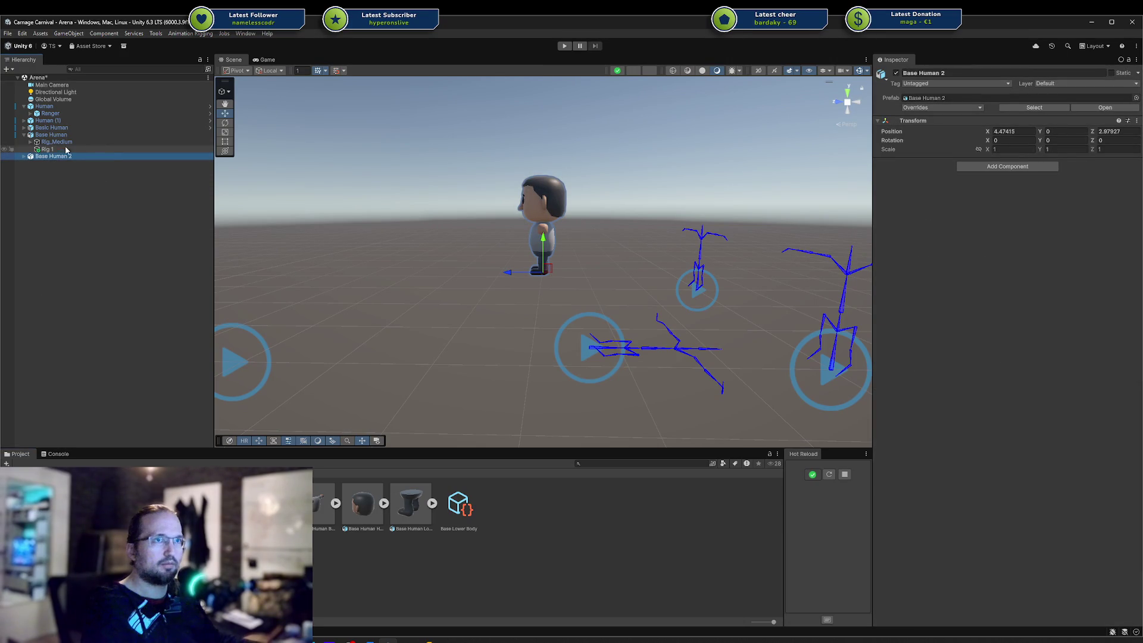
pyautogui.click(24, 157)
pyautogui.press('f')
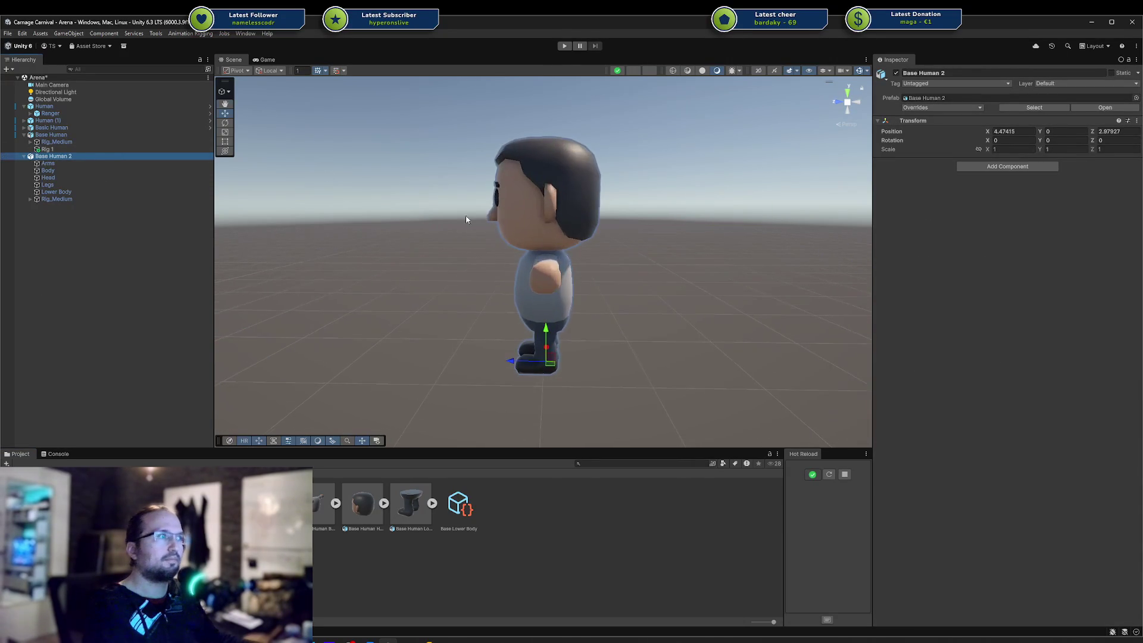
# Inspect the Arms, Body, Head, Legs and Lower Body meshes, then open the model's import settings
pyautogui.click(83, 163)
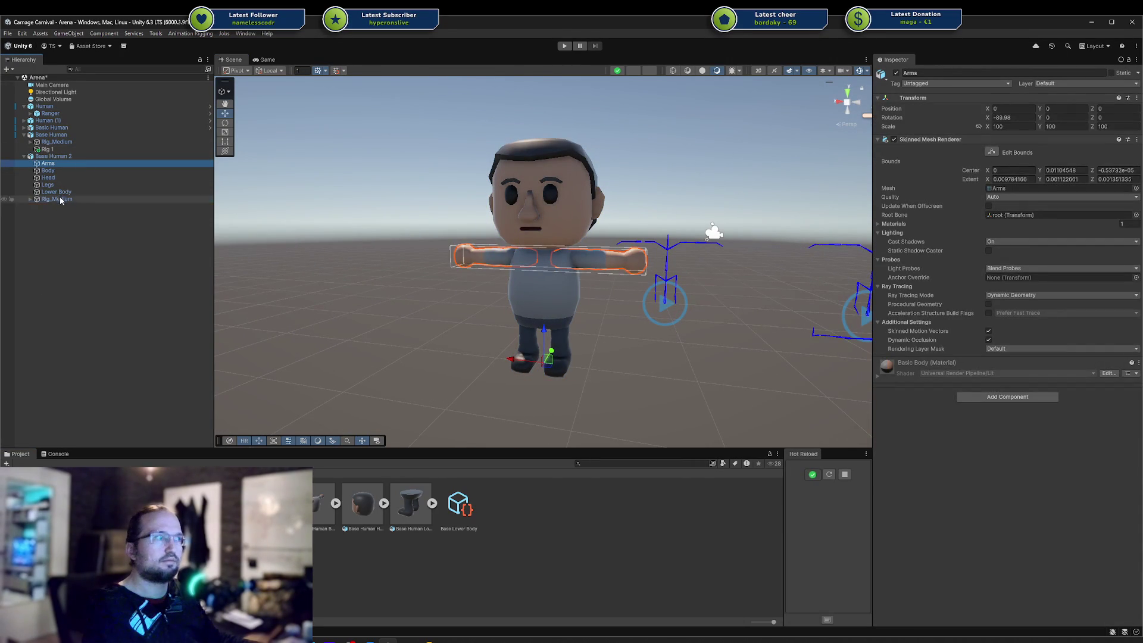
pyautogui.click(61, 200)
pyautogui.click(64, 171)
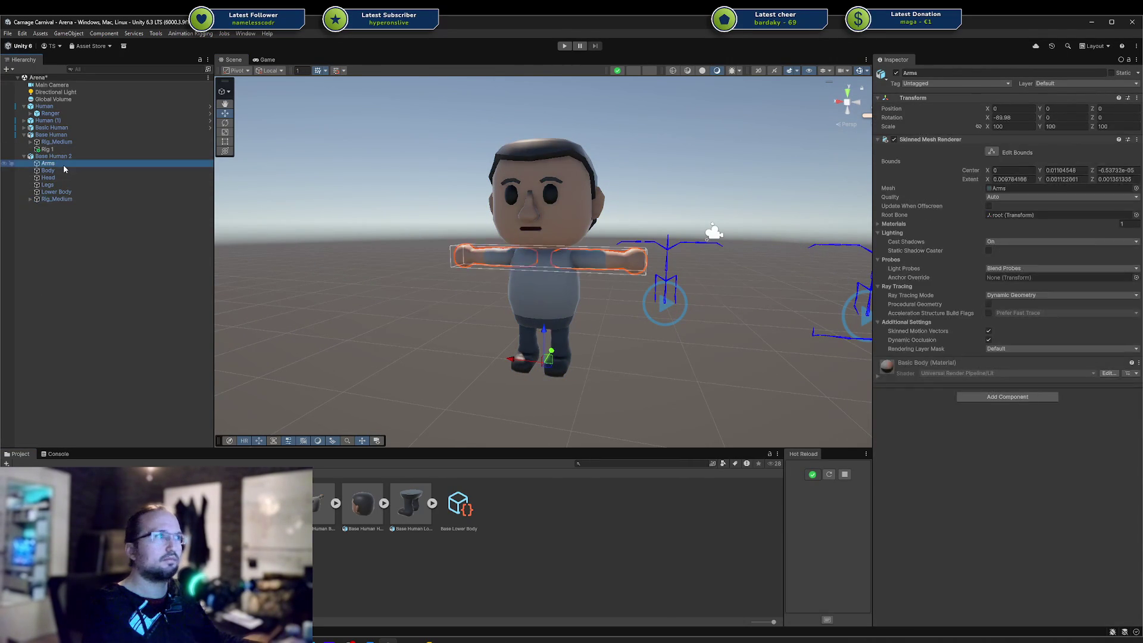
pyautogui.click(63, 178)
pyautogui.click(47, 185)
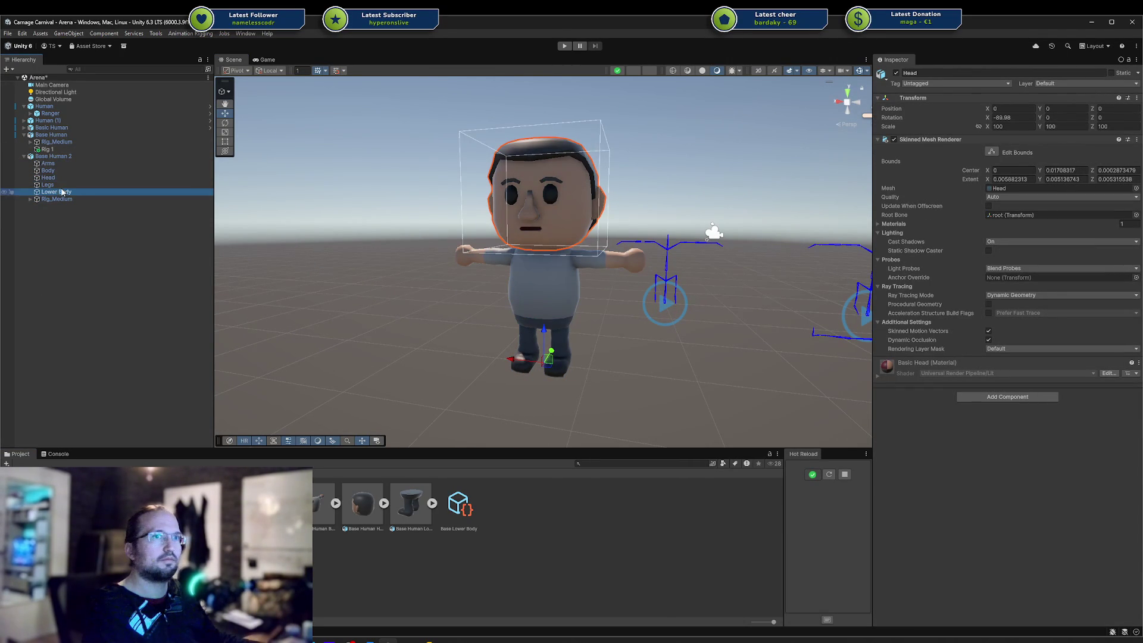
pyautogui.click(57, 200)
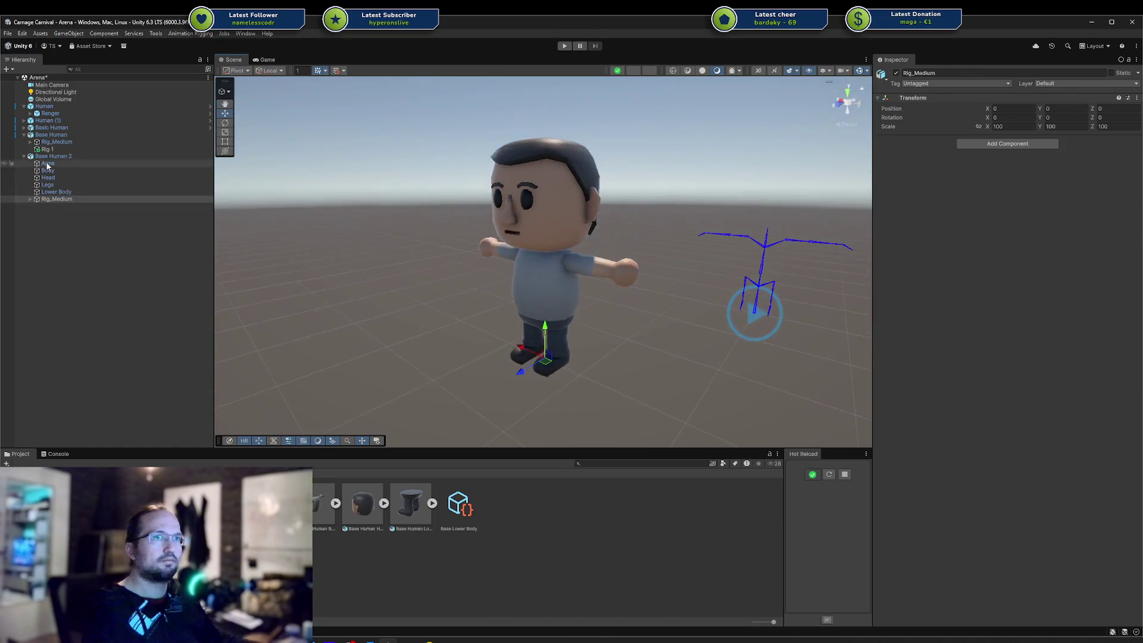
pyautogui.click(66, 156)
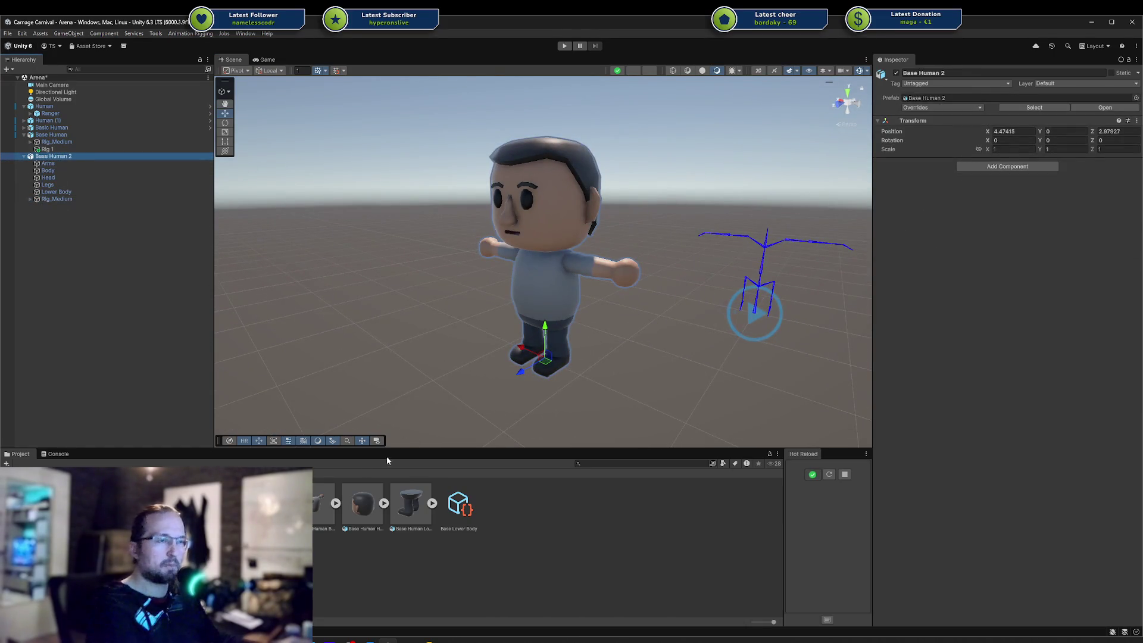
pyautogui.click(274, 503)
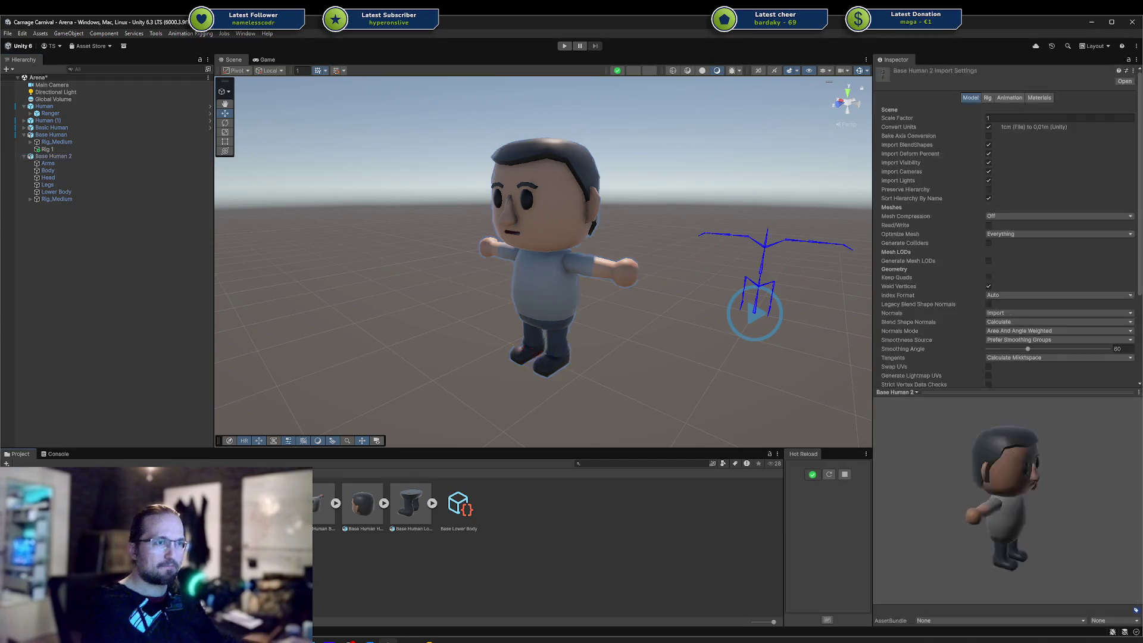
# Turn on Bake Axis Conversion for Base Human 2, apply, and orbit to see which way it faces
pyautogui.click(988, 138)
pyautogui.scroll(-4, 1059, 208)
pyautogui.click(1125, 278)
pyautogui.moveTo(757, 295)
pyautogui.mouseDown()
pyautogui.moveTo(684, 284)
pyautogui.moveTo(456, 305)
pyautogui.mouseUp()
pyautogui.scroll(-6, 506, 279)
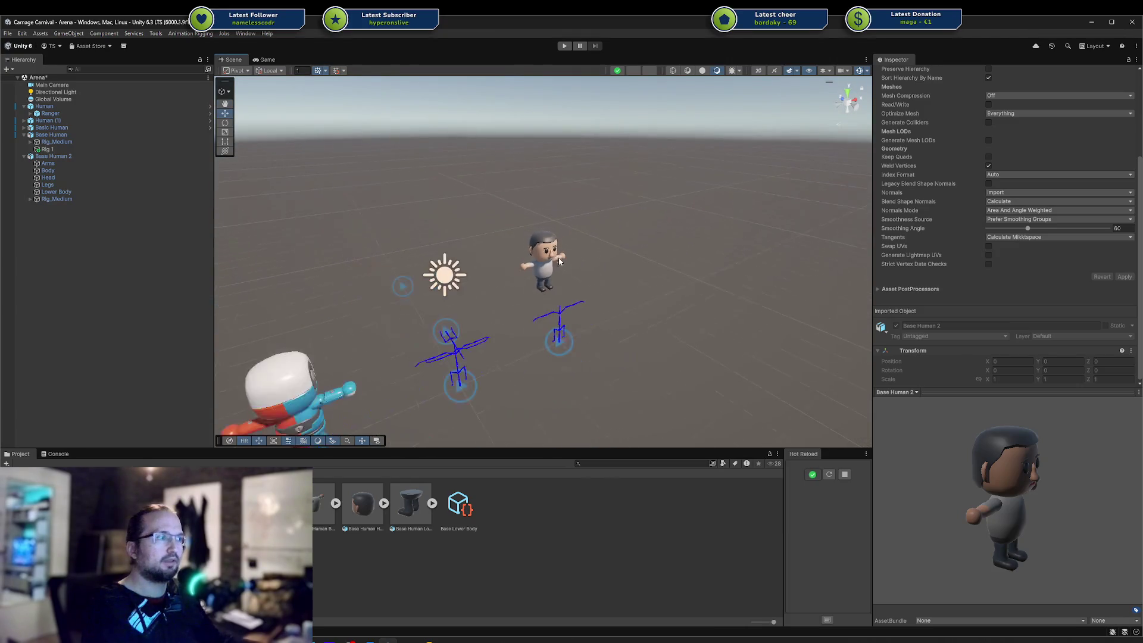
pyautogui.moveTo(558, 258)
pyautogui.mouseDown()
pyautogui.moveTo(734, 209)
pyautogui.moveTo(762, 265)
pyautogui.mouseUp()
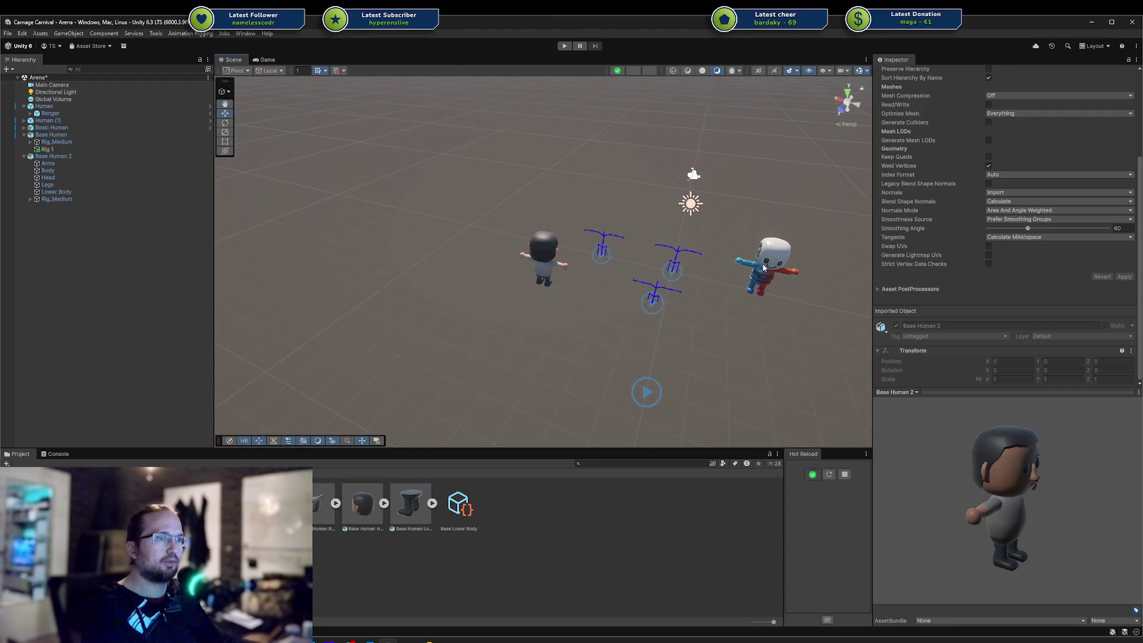
# Compare Base Human 2 with Base Human, then toggle another Model import option and reapply
pyautogui.click(87, 157)
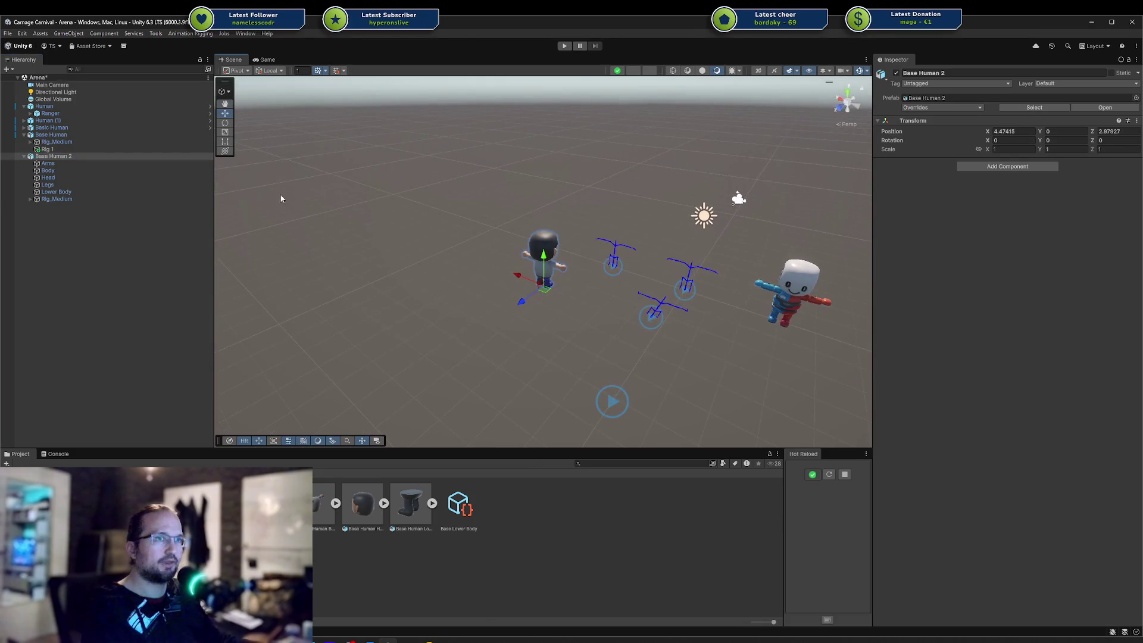
pyautogui.click(53, 136)
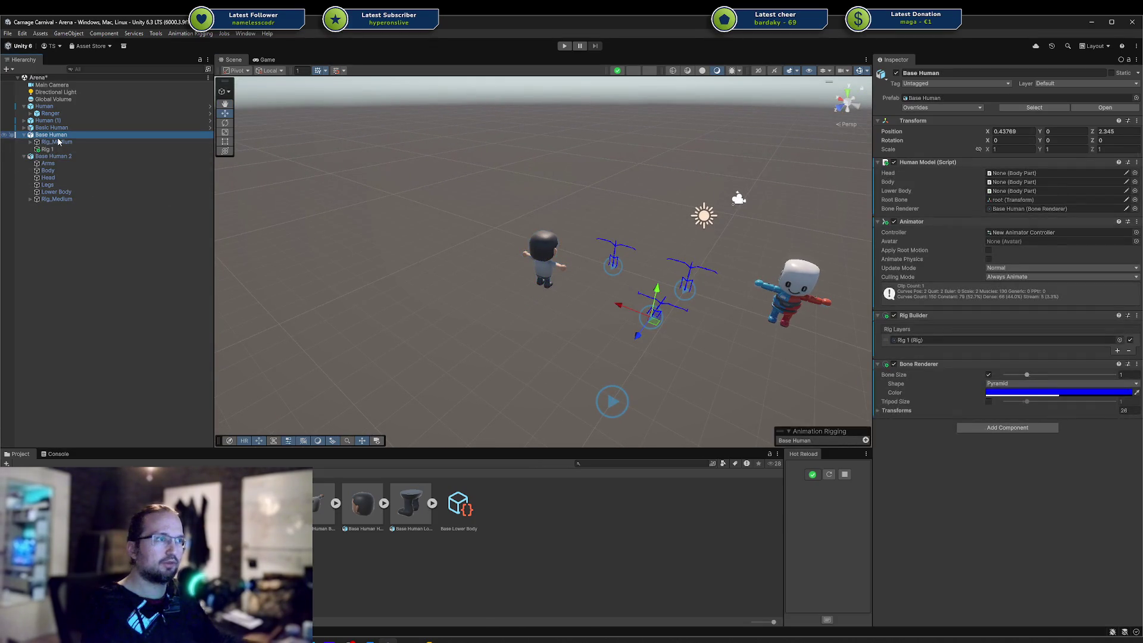
pyautogui.click(45, 156)
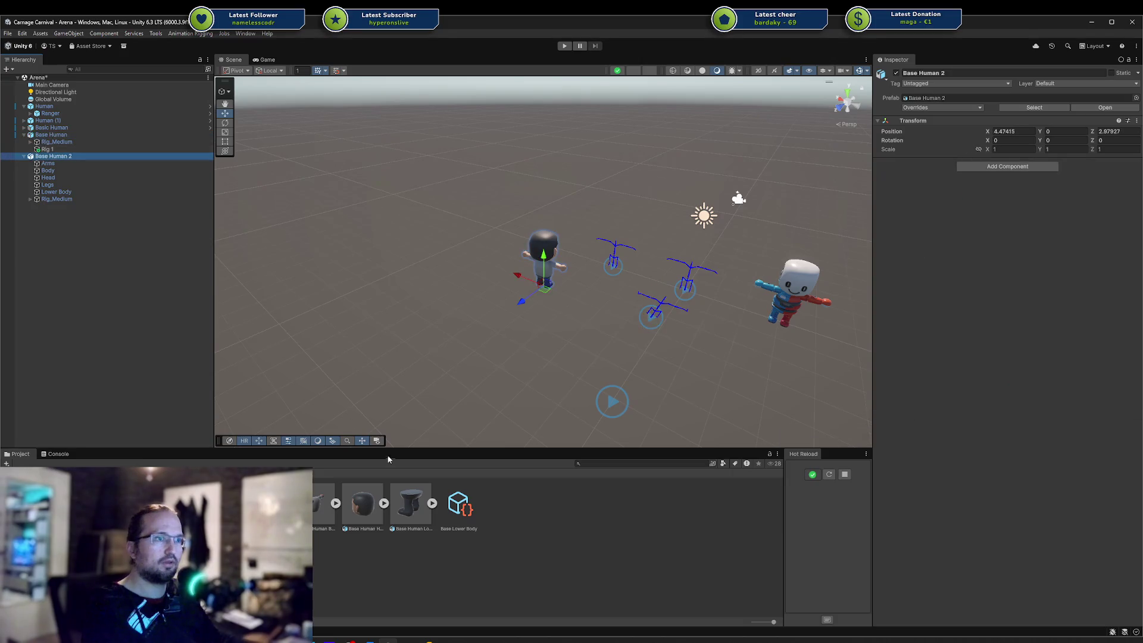
pyautogui.click(1034, 107)
pyautogui.click(988, 126)
pyautogui.scroll(-4, 1059, 279)
pyautogui.click(1123, 277)
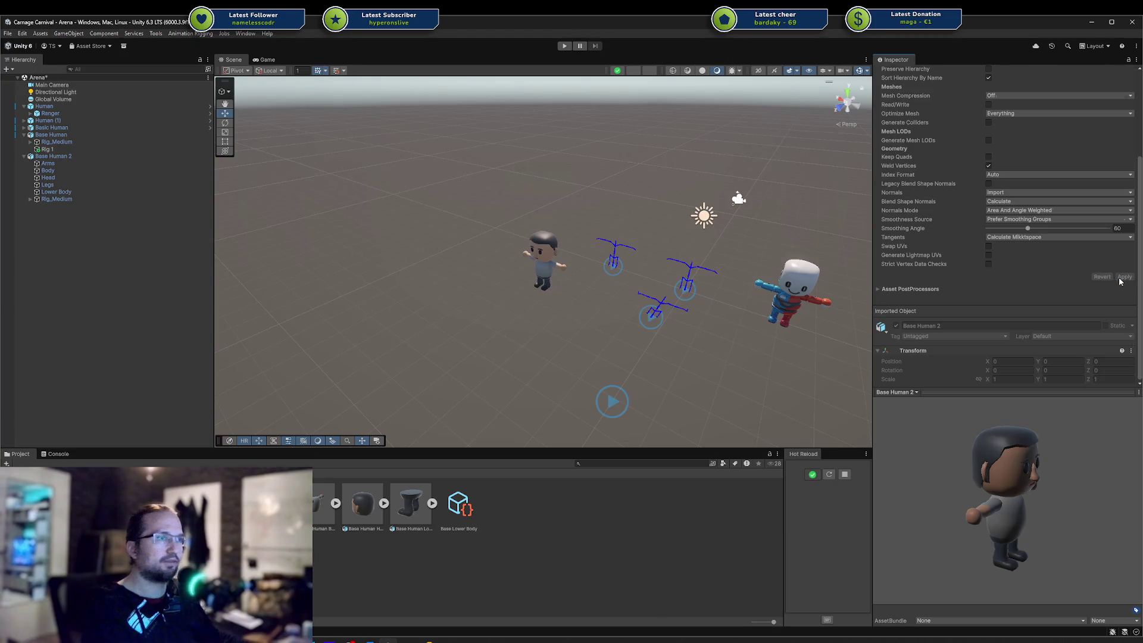
# Try parenting Rig 1 under Base Human 2 in the Hierarchy
pyautogui.click(53, 156)
pyautogui.moveTo(567, 256); pyautogui.dragTo(571, 241)
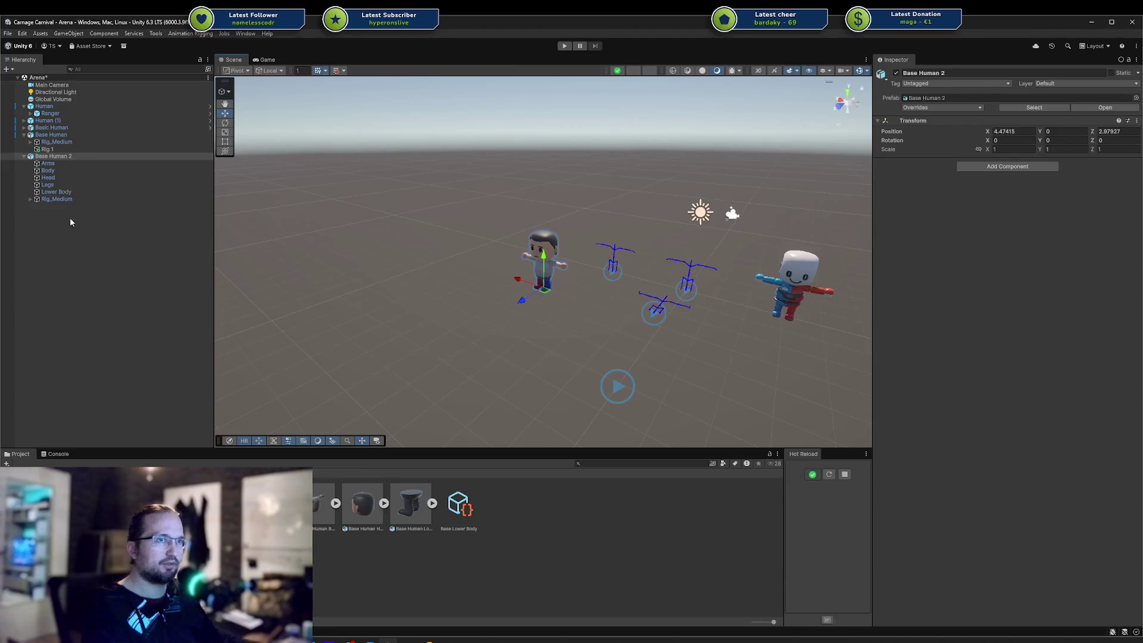
pyautogui.moveTo(47, 149); pyautogui.dragTo(54, 157)
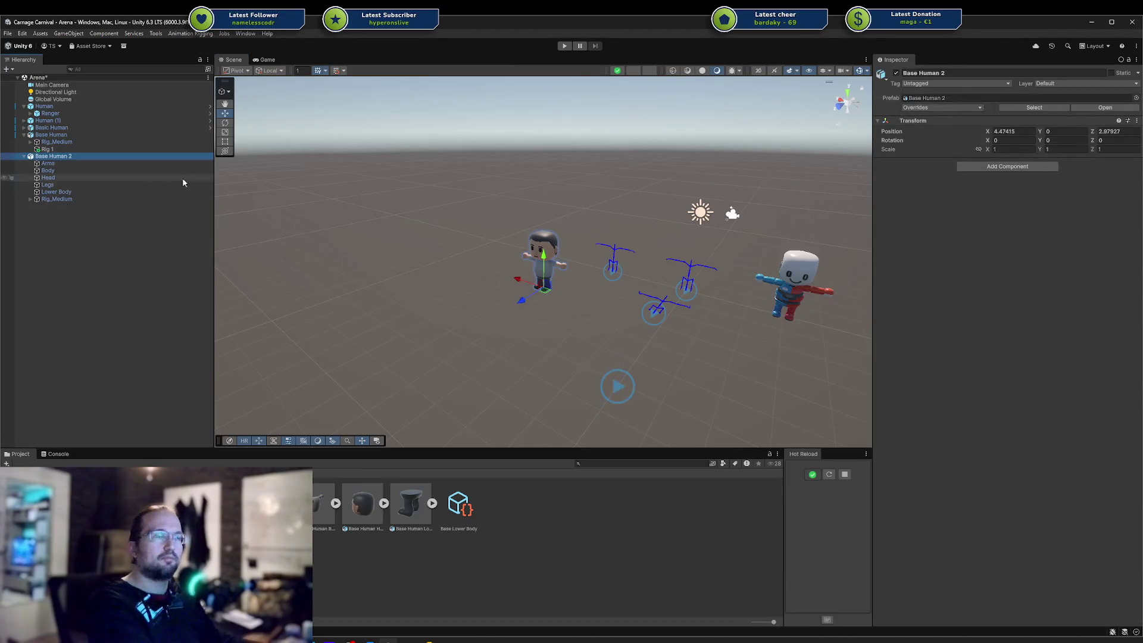
# Inspect Base Human 2's Legs, Lower Body, Head, Body and Arms child meshes
pyautogui.click(47, 184)
pyautogui.click(60, 192)
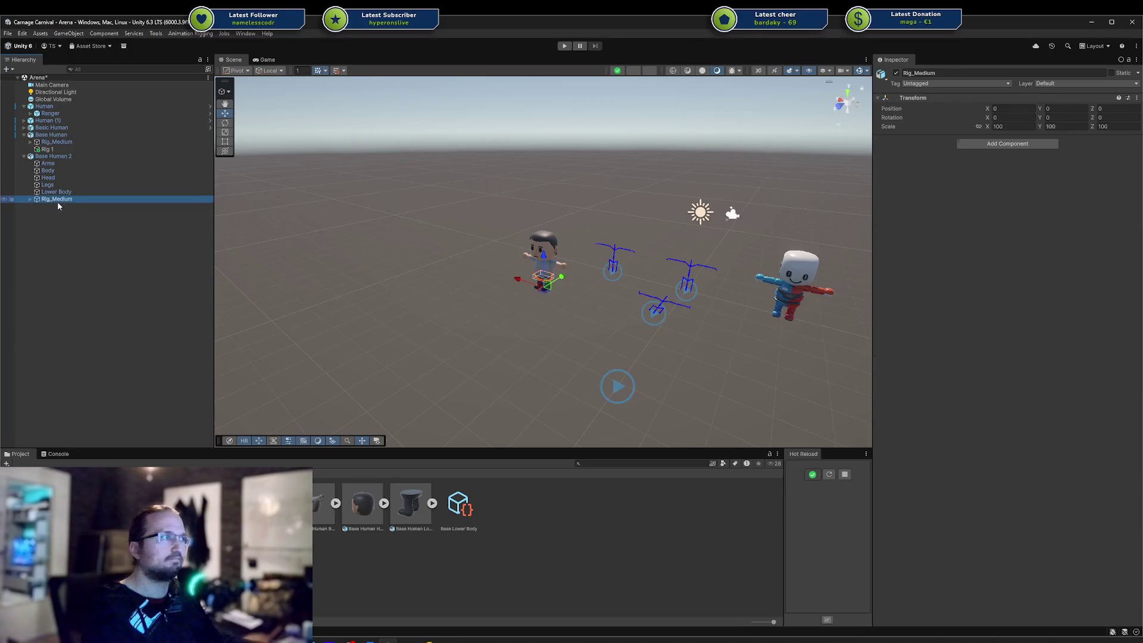
pyautogui.click(61, 196)
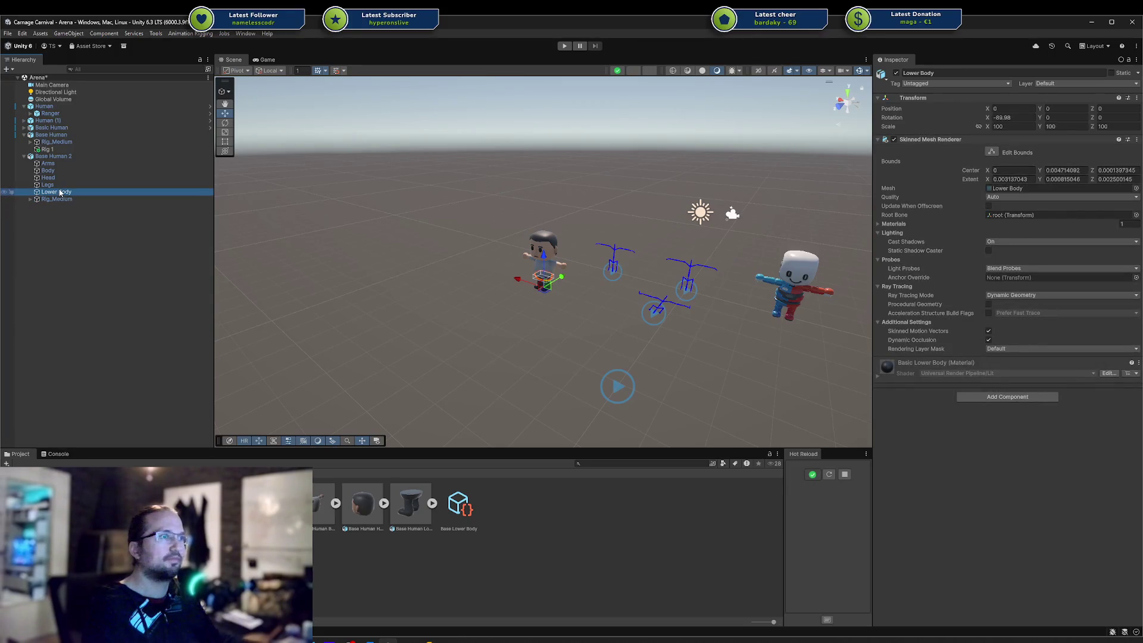
pyautogui.click(58, 185)
pyautogui.click(59, 192)
pyautogui.click(58, 184)
pyautogui.click(58, 178)
pyautogui.click(54, 171)
pyautogui.click(53, 177)
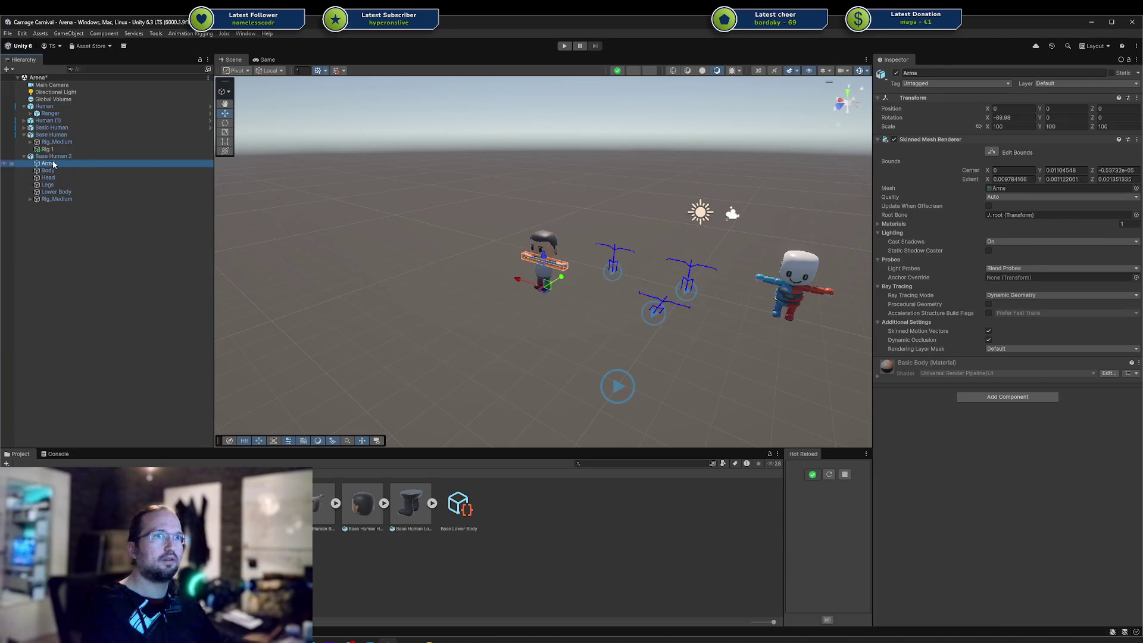
pyautogui.click(52, 172)
pyautogui.click(52, 177)
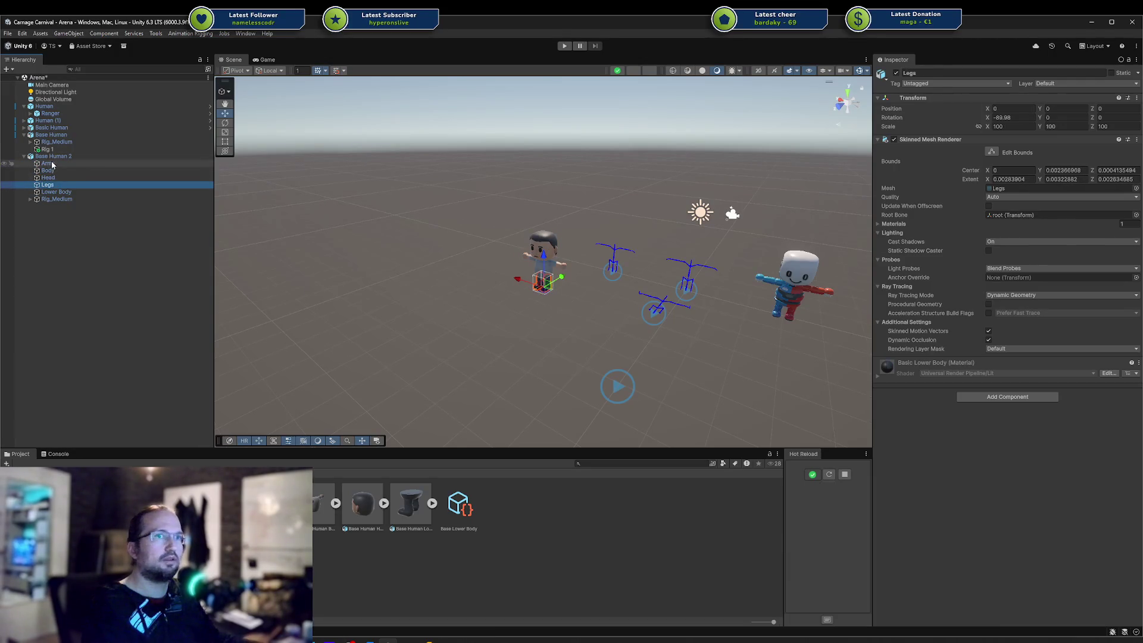
pyautogui.click(54, 157)
# Review the asset's Rig import settings, then delete Base Human 2 from the scene
pyautogui.click(1034, 107)
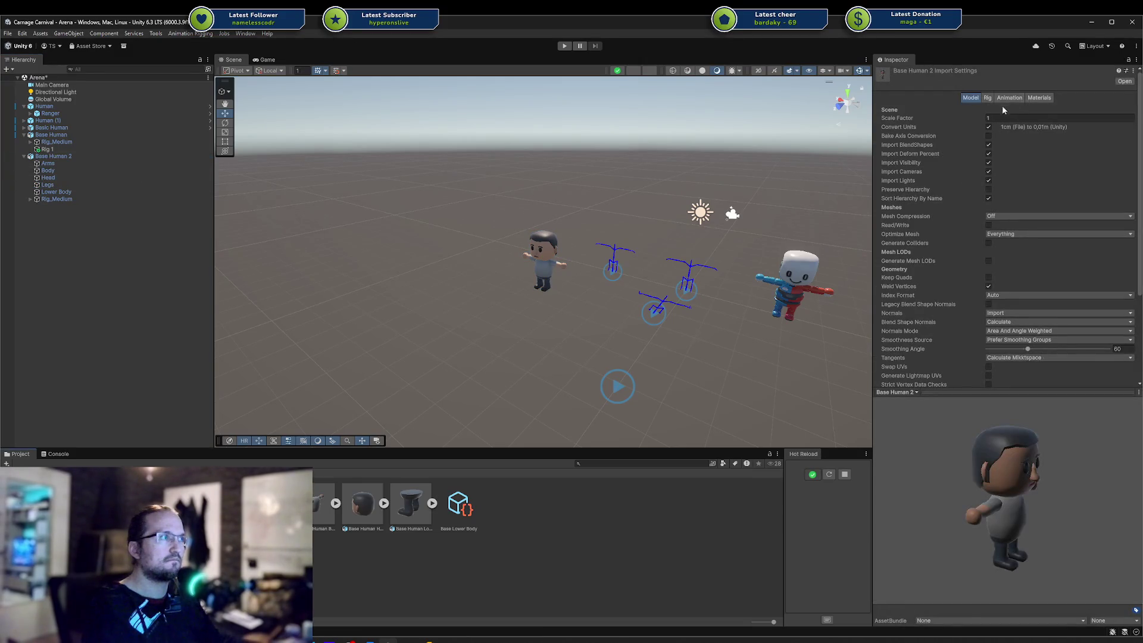
pyautogui.click(991, 99)
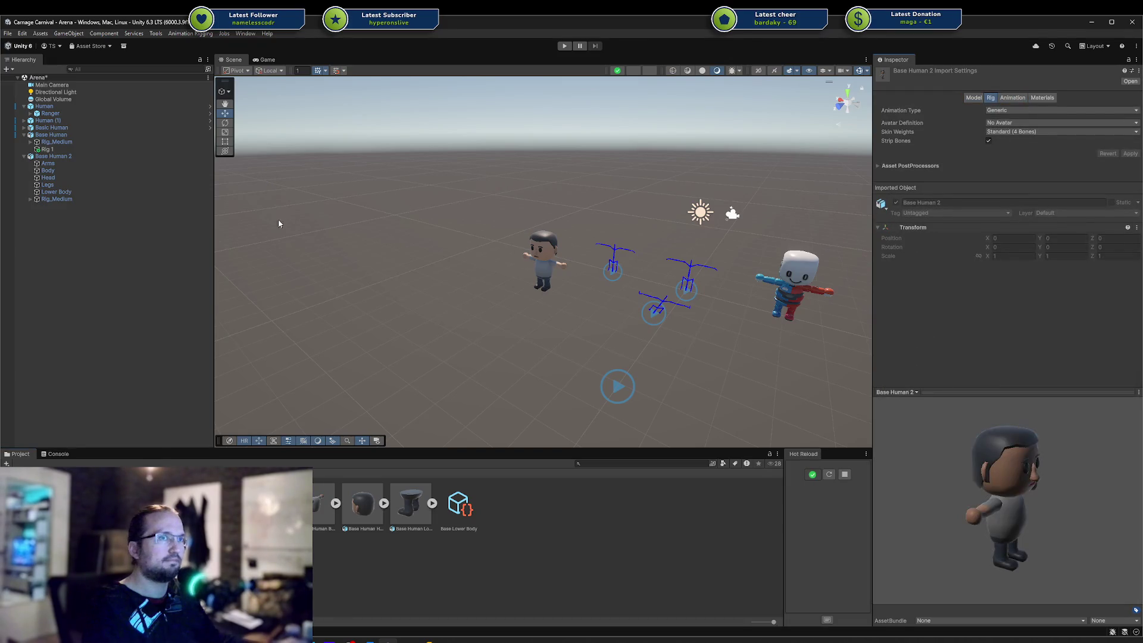
pyautogui.click(130, 342)
pyautogui.click(73, 156)
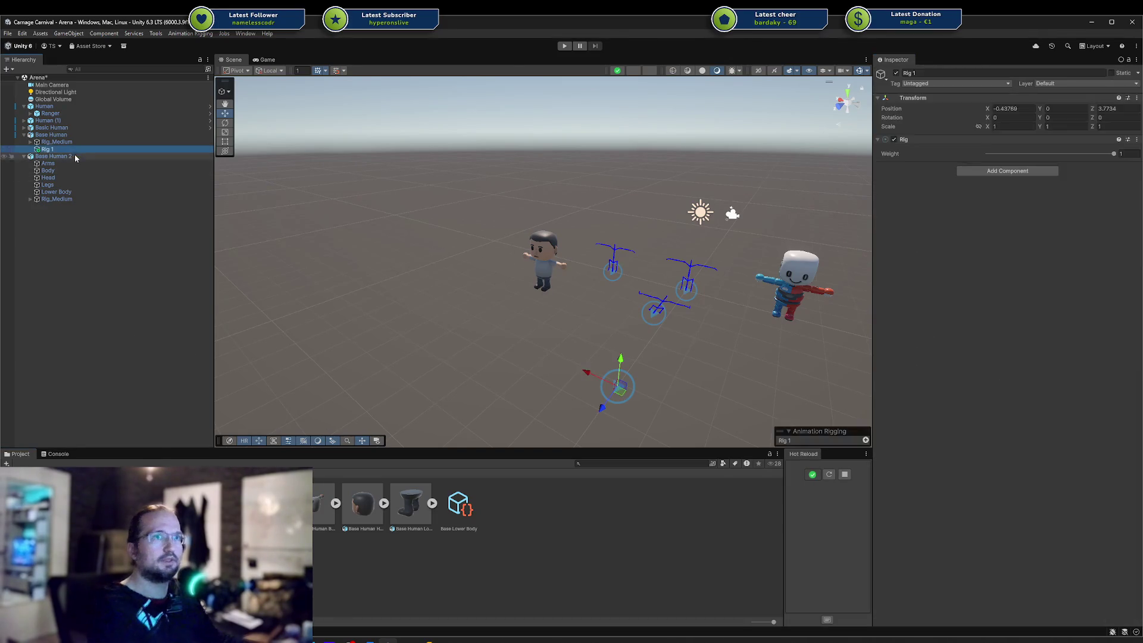
pyautogui.press('Delete')
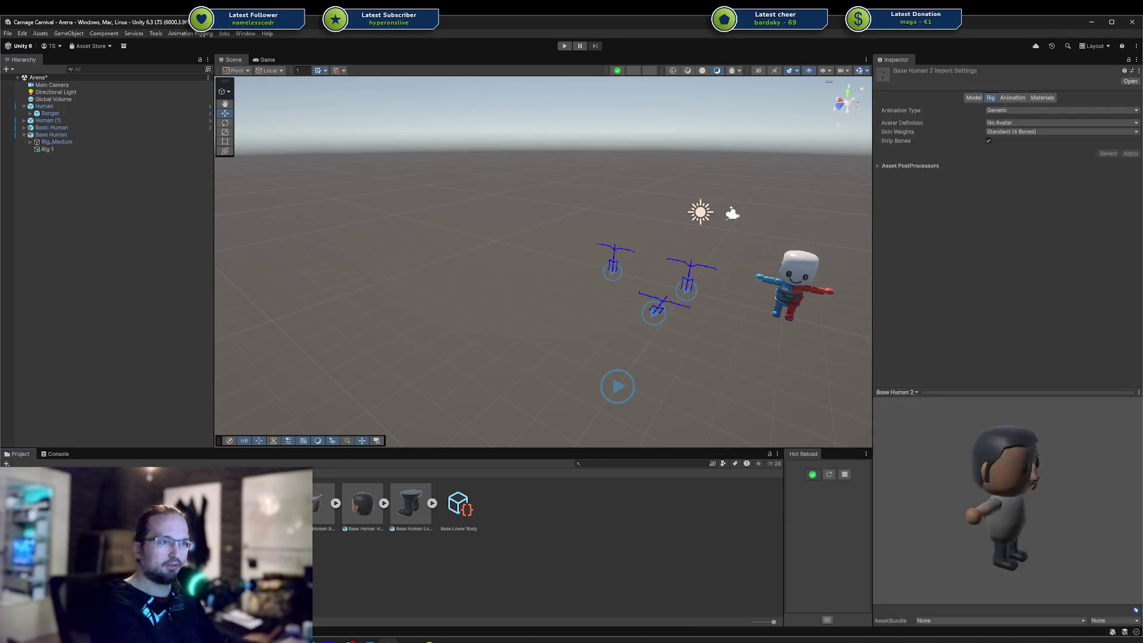
pyautogui.hotkey('alt', 'Tab')
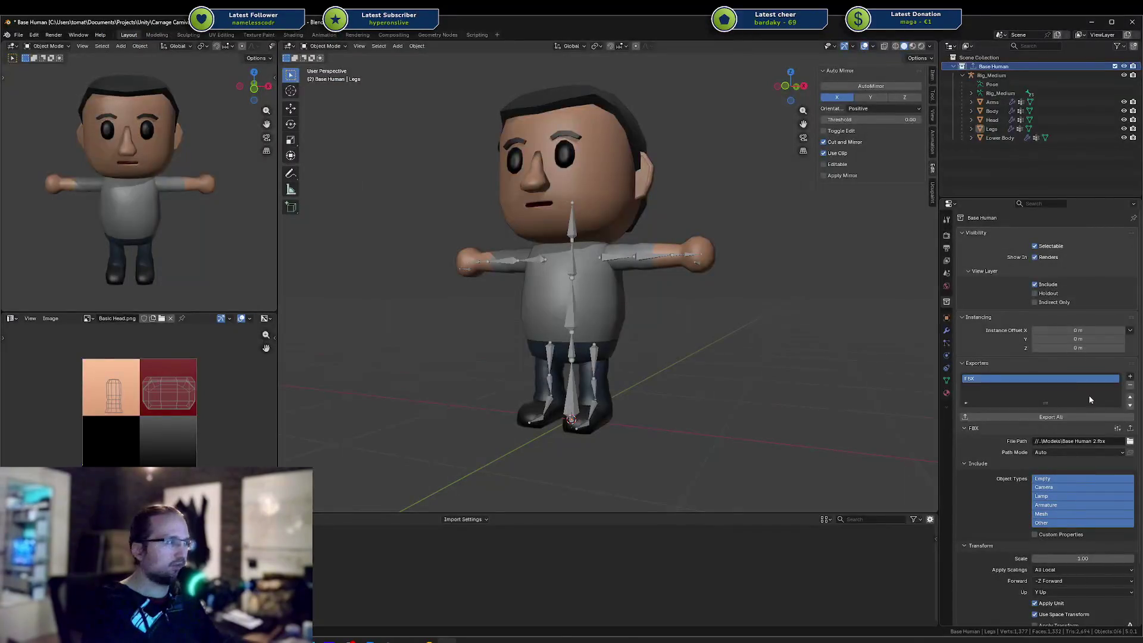
# Change the FBX export path from Base Human 2.fbx to Base Human.fbx and export the collection
pyautogui.doubleClick(1095, 441)
pyautogui.press('BackSpace')
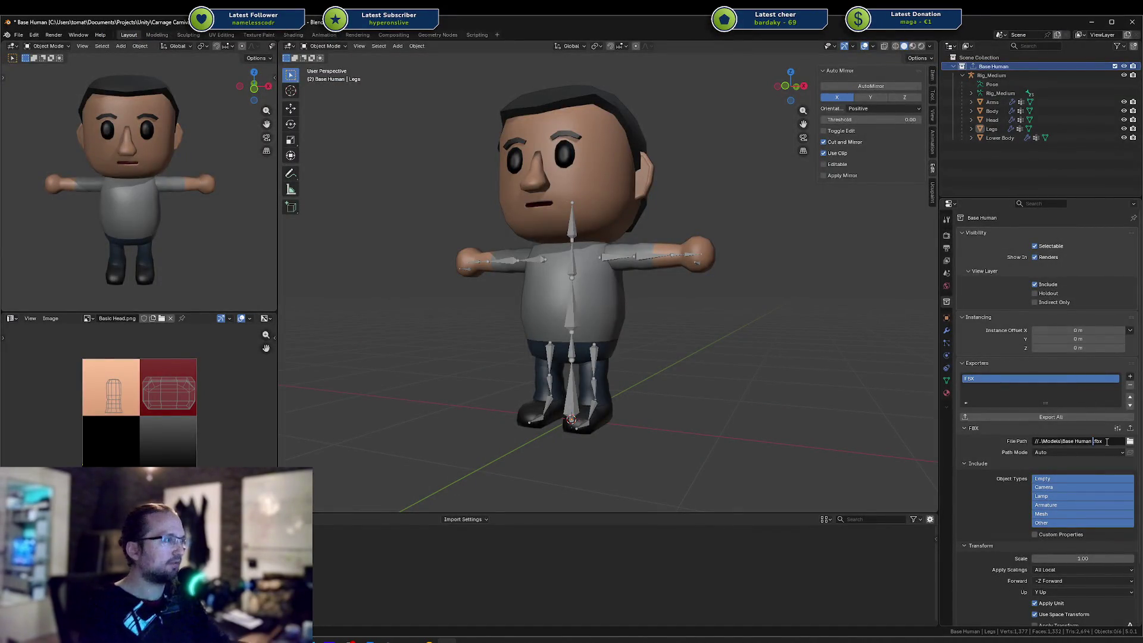
pyautogui.press('Return')
pyautogui.click(1051, 417)
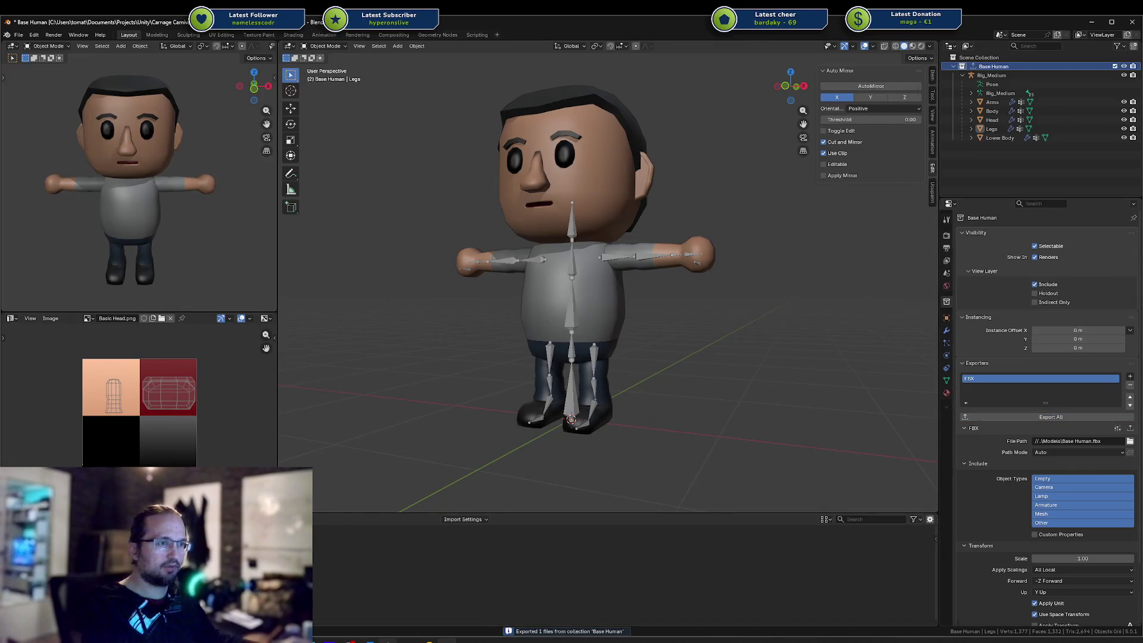
pyautogui.click(388, 641)
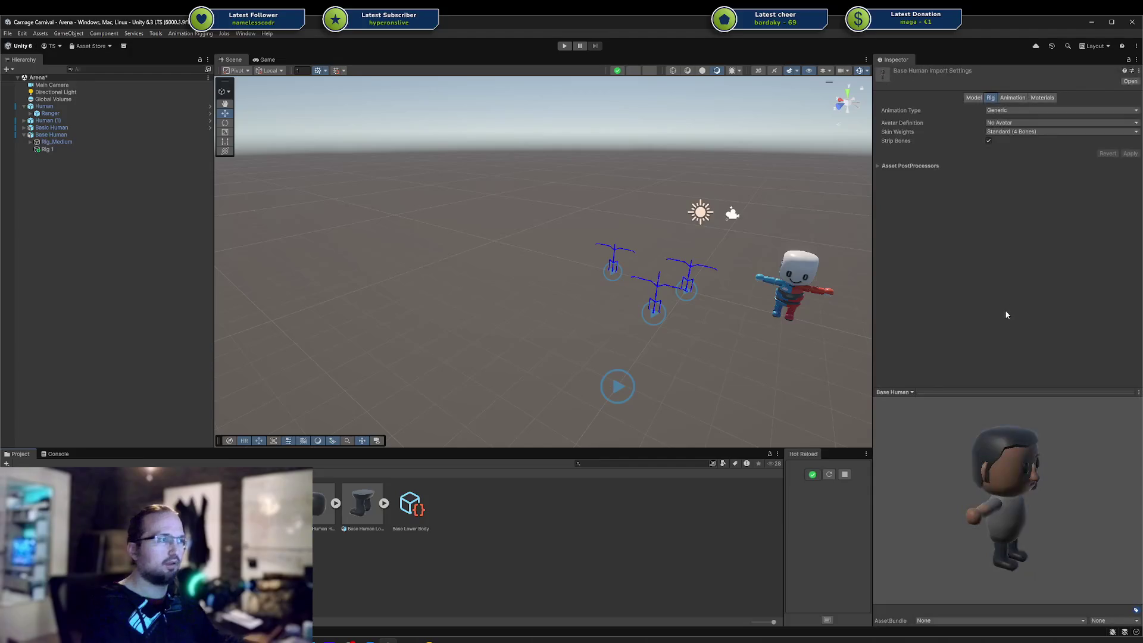
# Assign Base Head to Base Human's Head slot, then undo it so the head stays unassigned
pyautogui.click(1024, 123)
pyautogui.click(1042, 137)
pyautogui.click(59, 135)
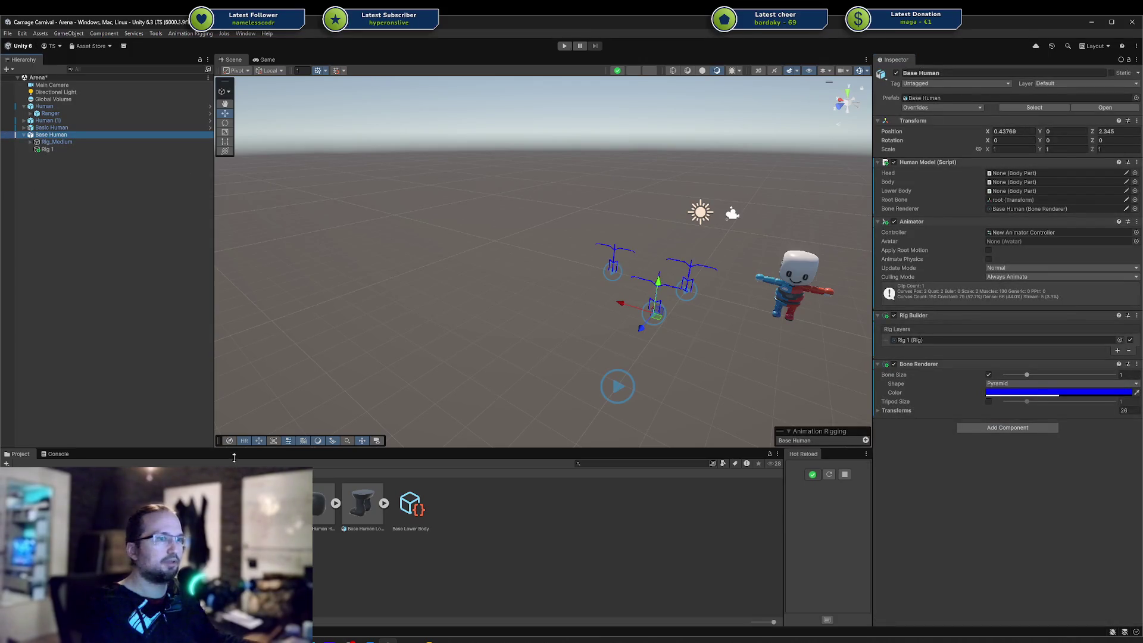
pyautogui.moveTo(325, 506)
pyautogui.mouseDown()
pyautogui.moveTo(416, 406)
pyautogui.moveTo(1024, 174)
pyautogui.mouseUp()
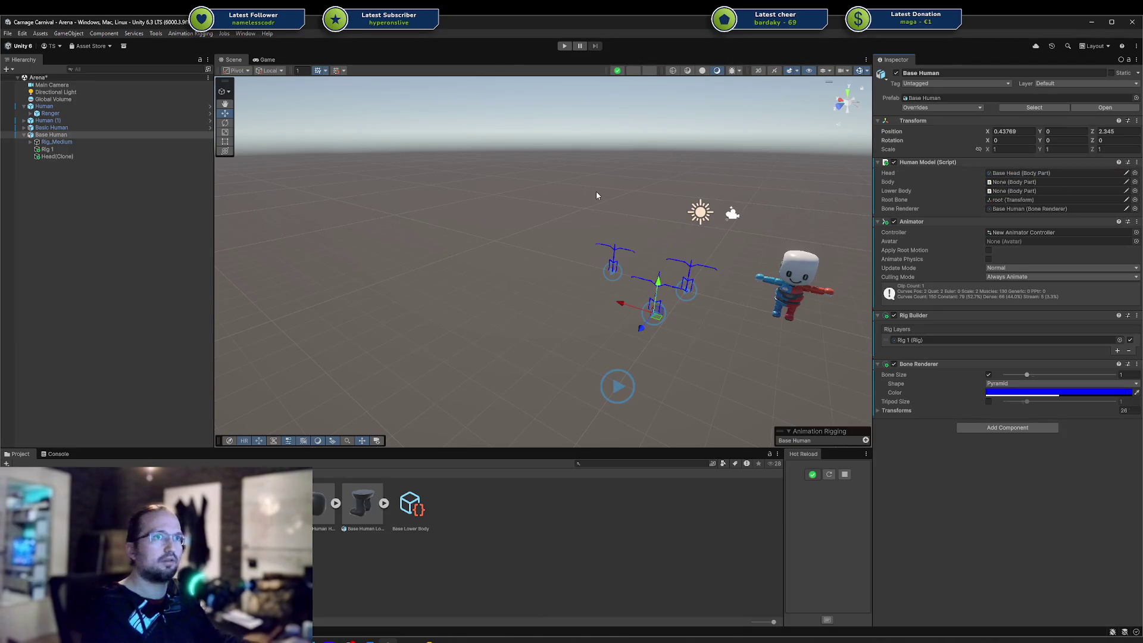
pyautogui.hotkey('ctrl', 'z')
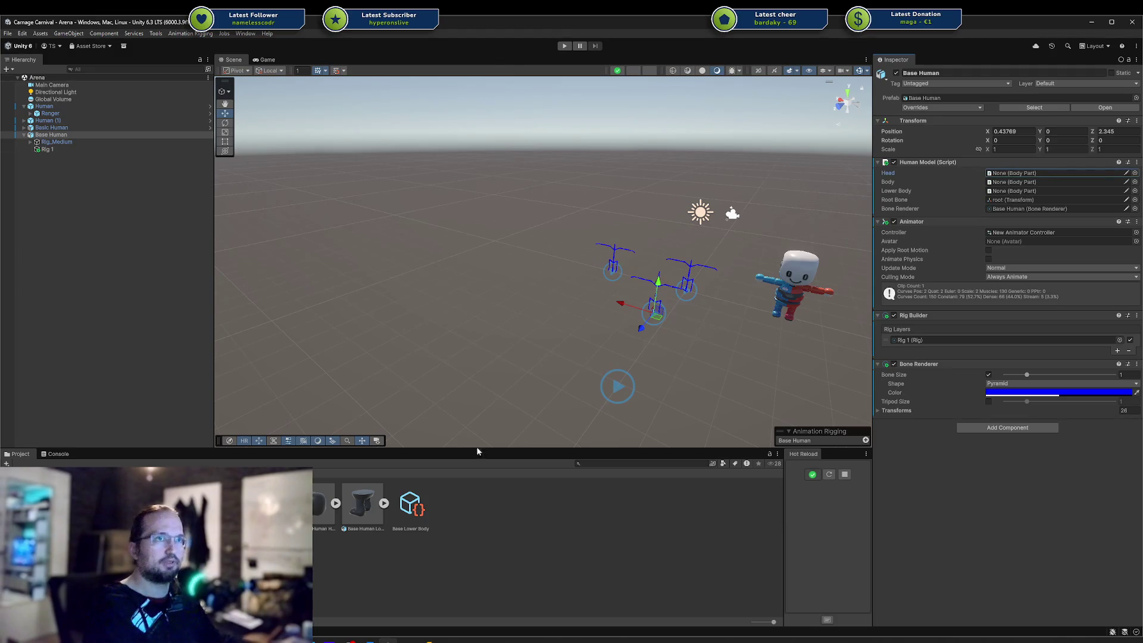
pyautogui.hotkey('alt', 'Tab')
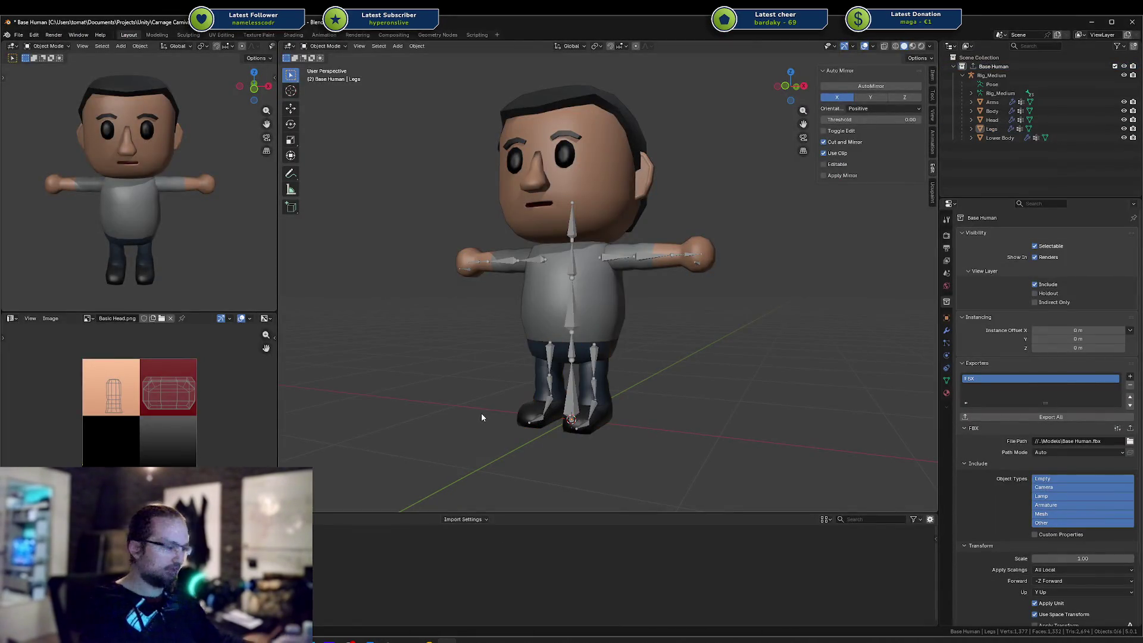
# Open Base Human Head.blend from recent files, saving the current file first
pyautogui.hotkey('ctrl', 'shift', 'o')
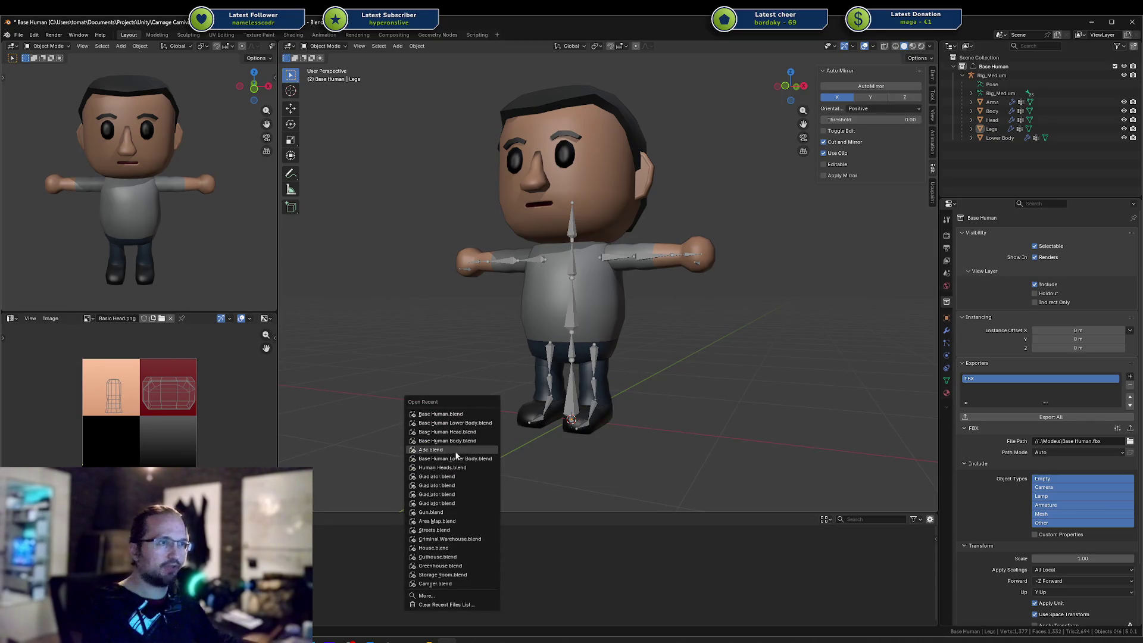
pyautogui.click(476, 431)
pyautogui.click(538, 347)
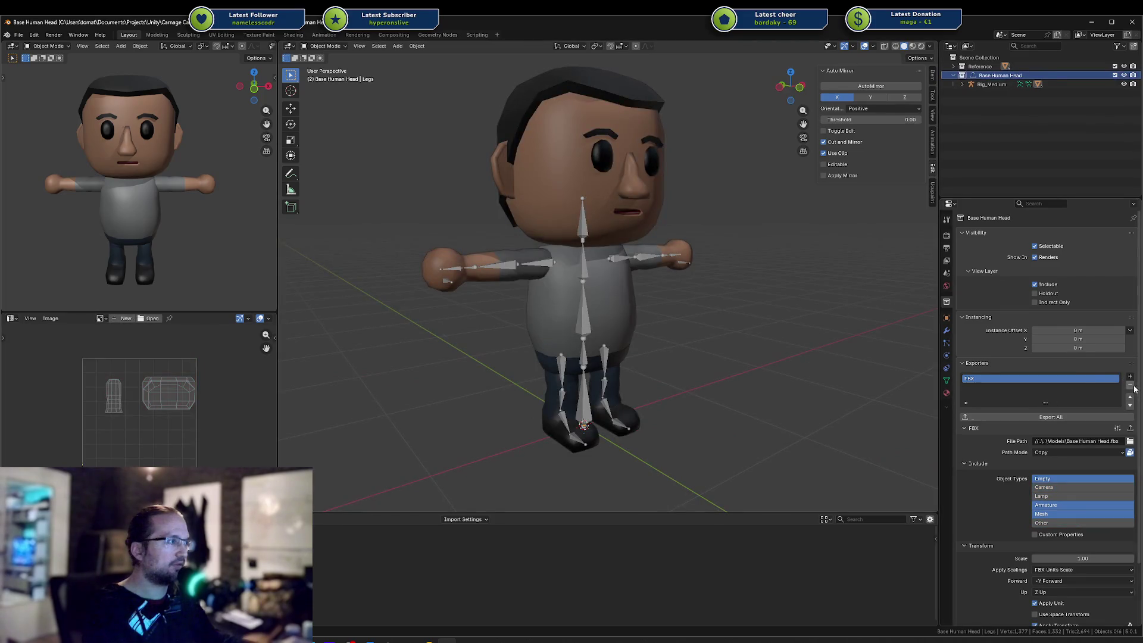
# Replace the collection's FBX exporter with a fresh one and export Base Human Head
pyautogui.click(1087, 439)
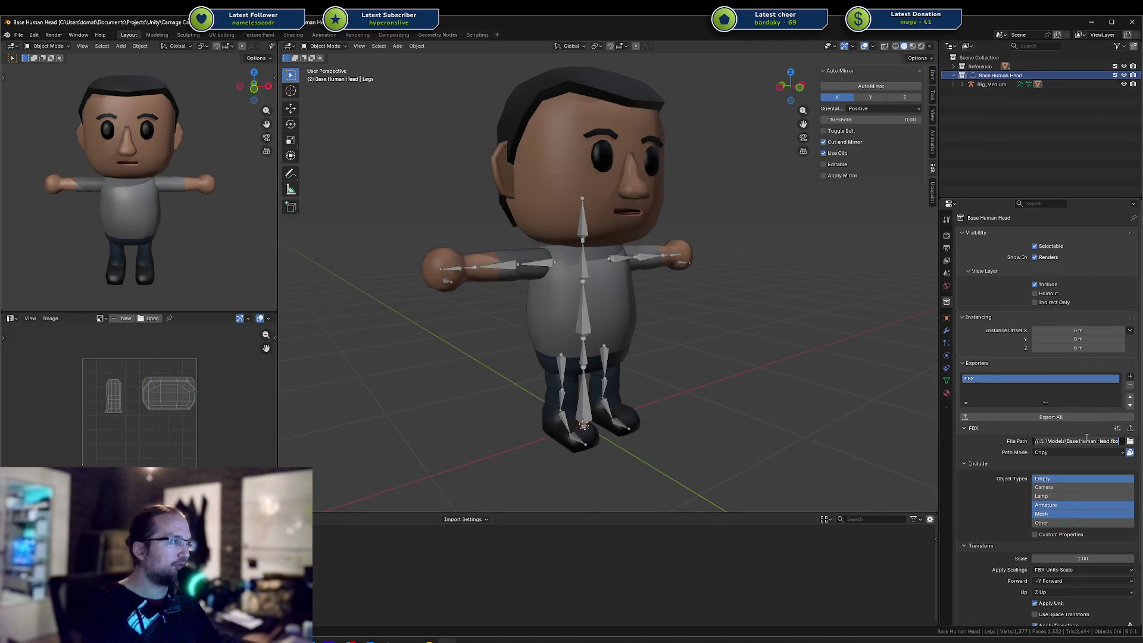
pyautogui.click(1130, 385)
pyautogui.click(1130, 385)
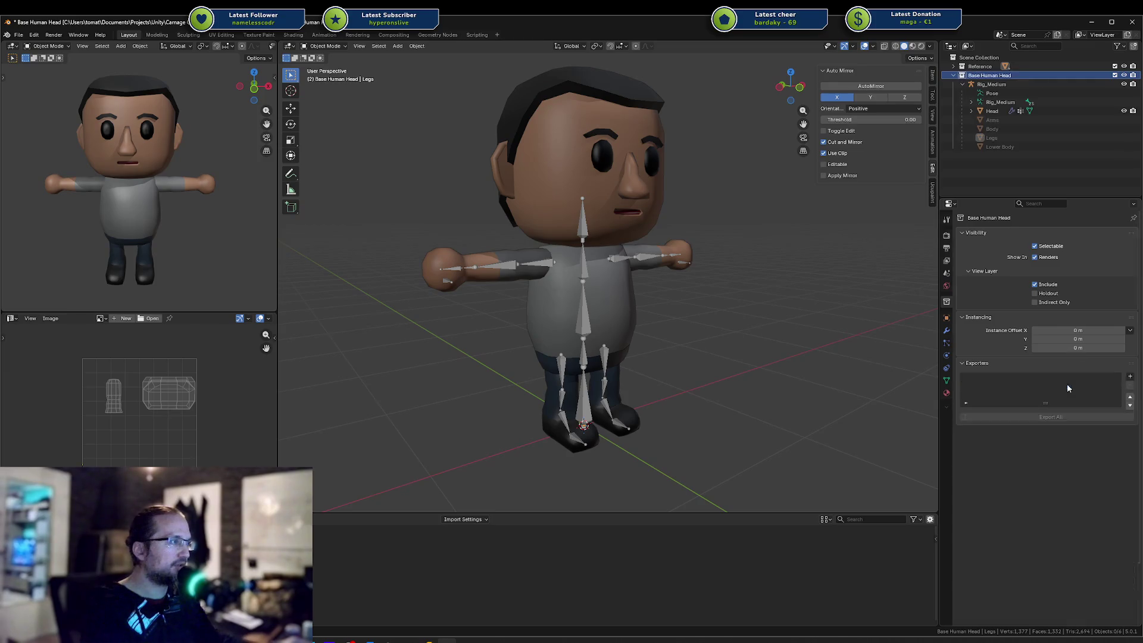
pyautogui.click(1130, 376)
pyautogui.click(1060, 431)
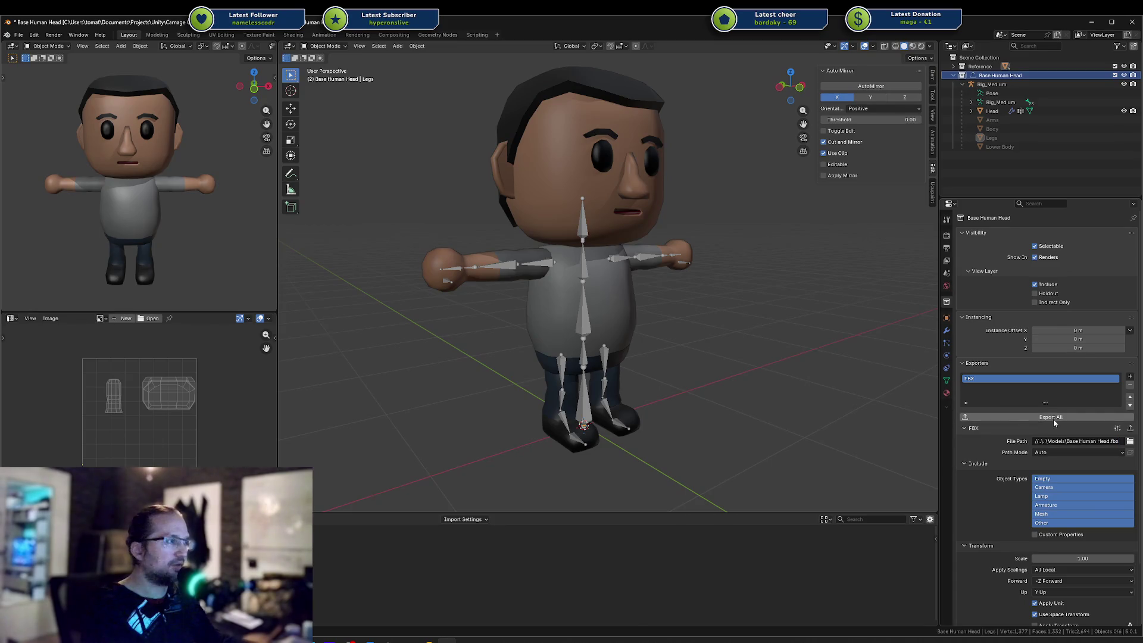
pyautogui.click(1052, 417)
pyautogui.moveTo(427, 641)
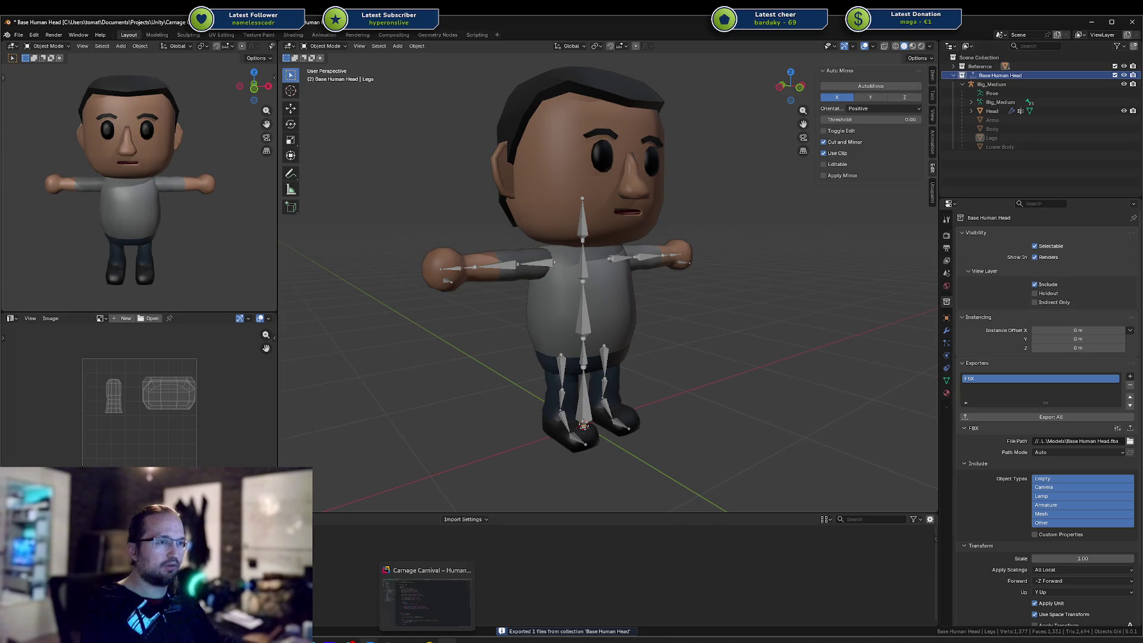
pyautogui.click(349, 582)
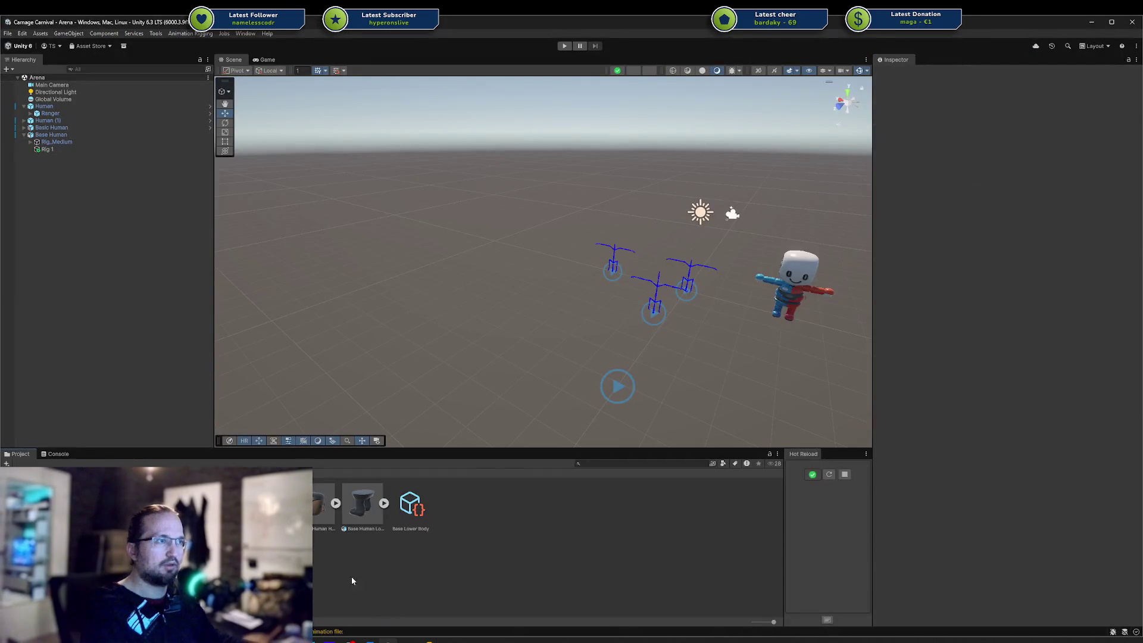
# Inspect Base Human Head's Model, Animation and Rig import tabs, leaving Animation Type as Humanoid
pyautogui.click(66, 134)
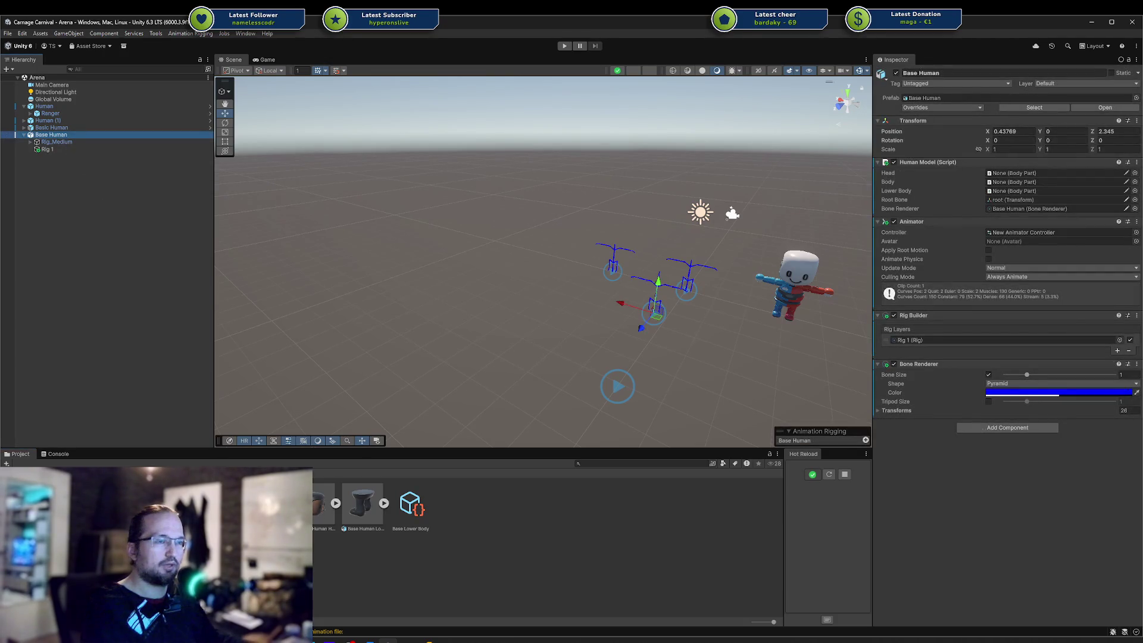
pyautogui.click(321, 506)
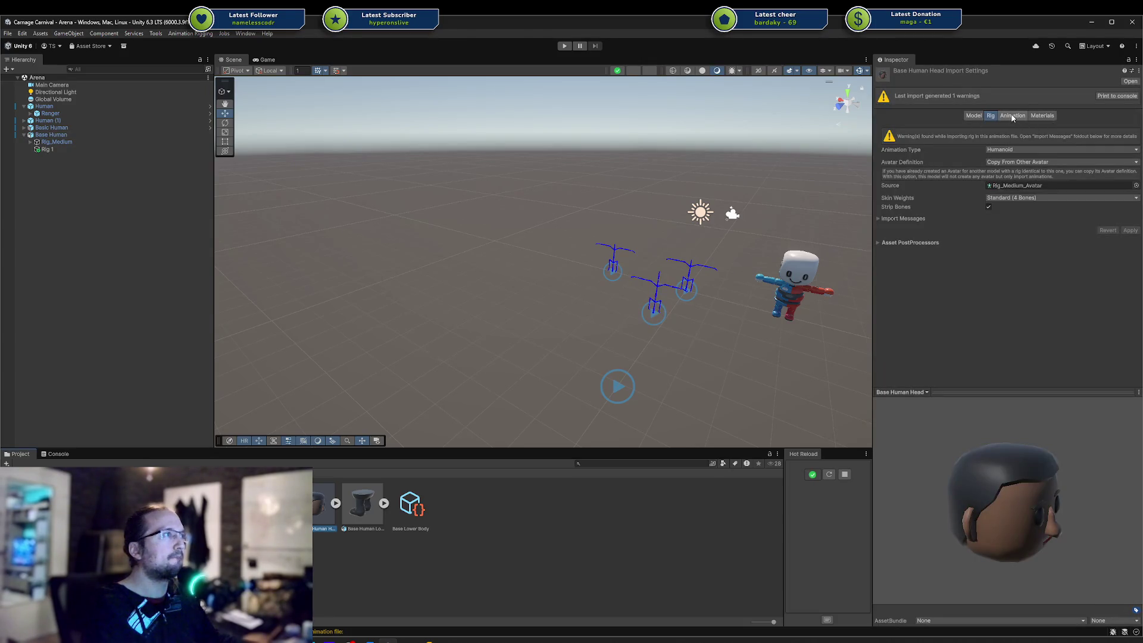
pyautogui.click(973, 116)
pyautogui.click(1007, 116)
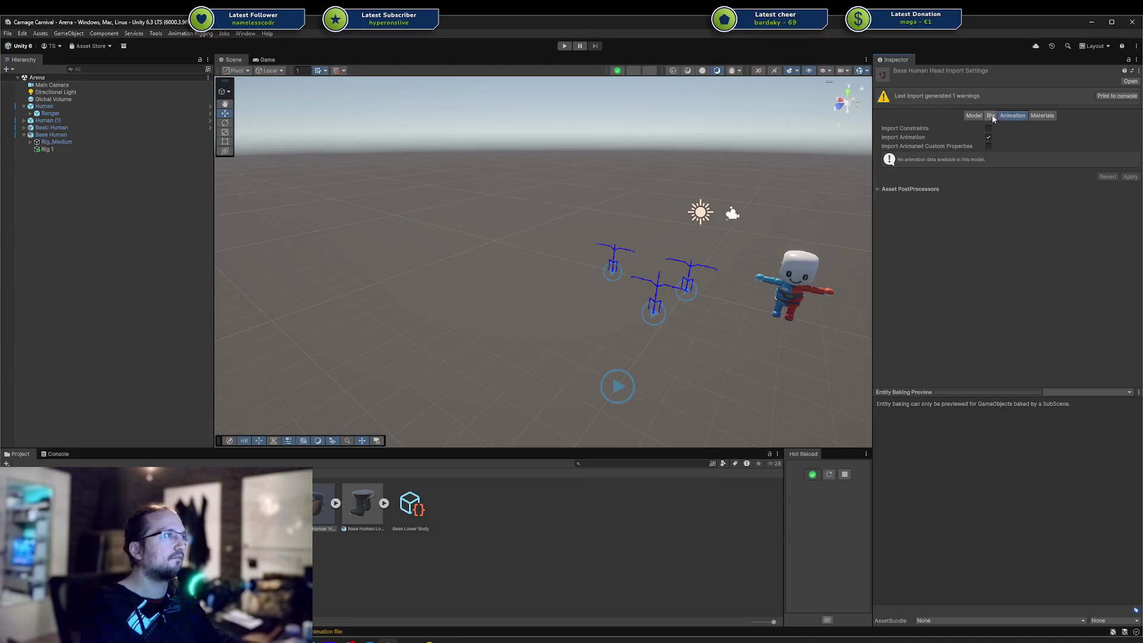
pyautogui.click(991, 116)
pyautogui.click(1046, 150)
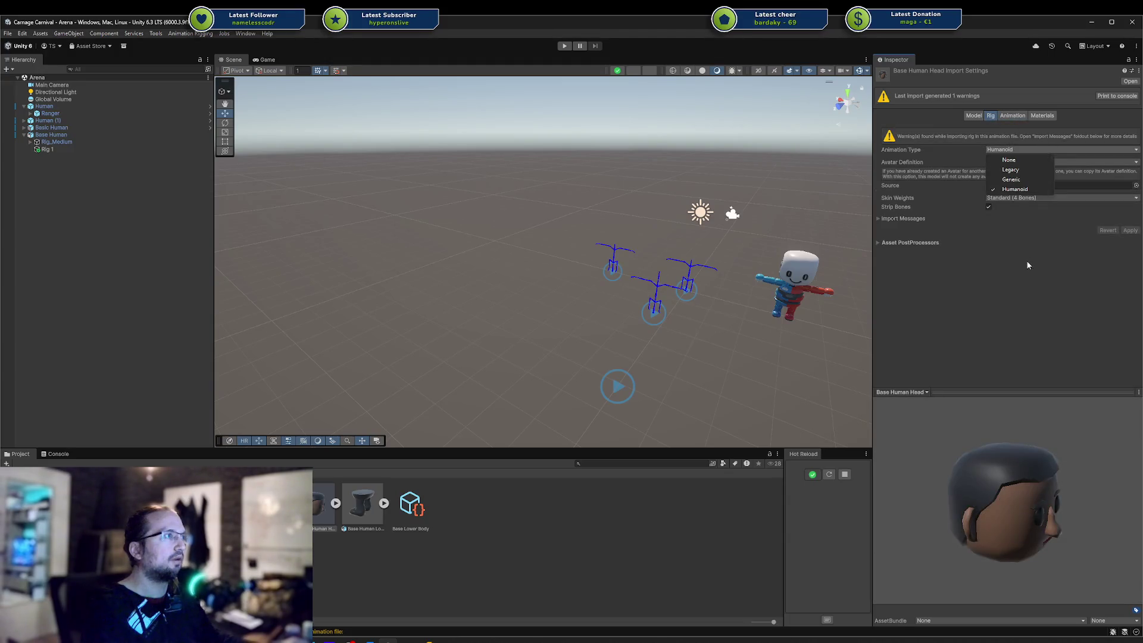
pyautogui.click(1095, 192)
pyautogui.click(973, 116)
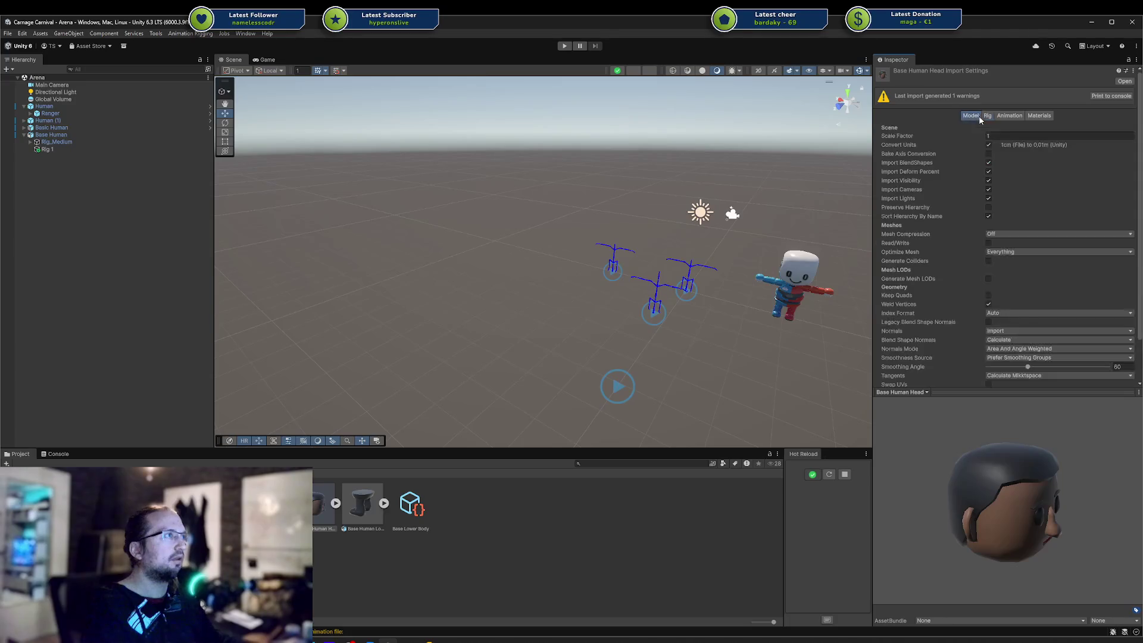
pyautogui.click(1012, 116)
pyautogui.click(992, 116)
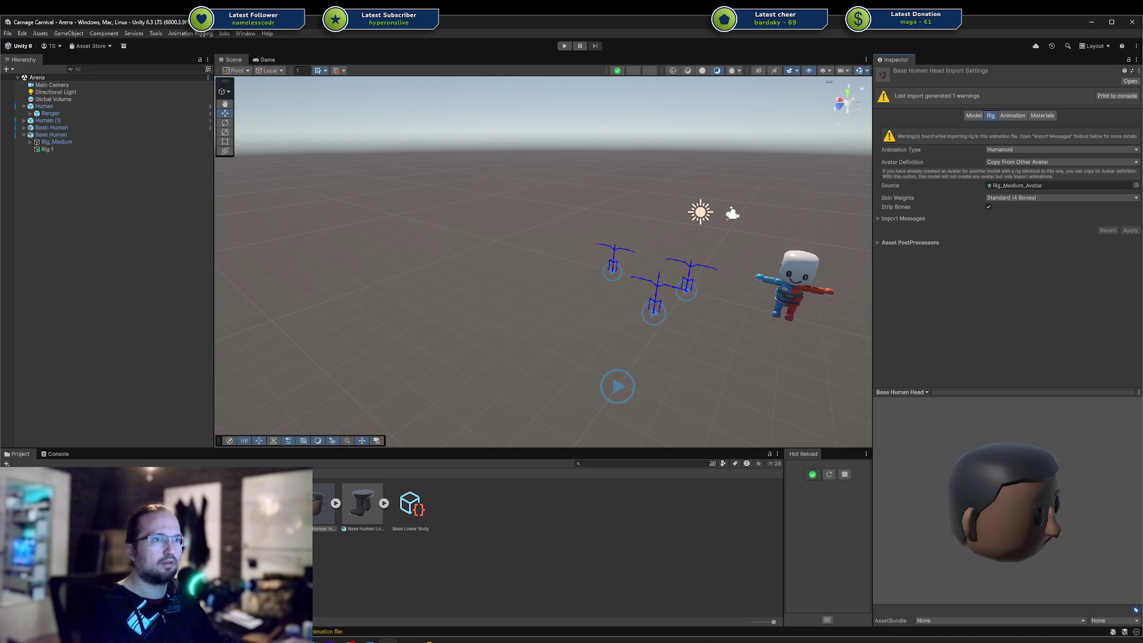
# Set Base Human Head's rig to Generic with No Avatar and apply
pyautogui.press('Left')
pyautogui.click(322, 516)
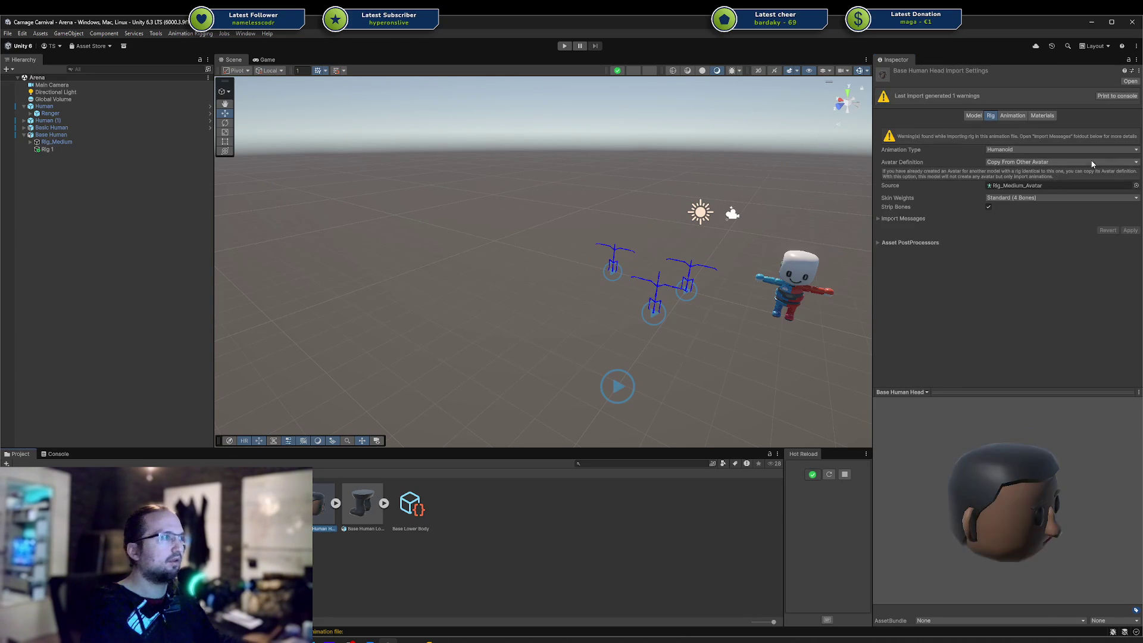
pyautogui.click(1059, 149)
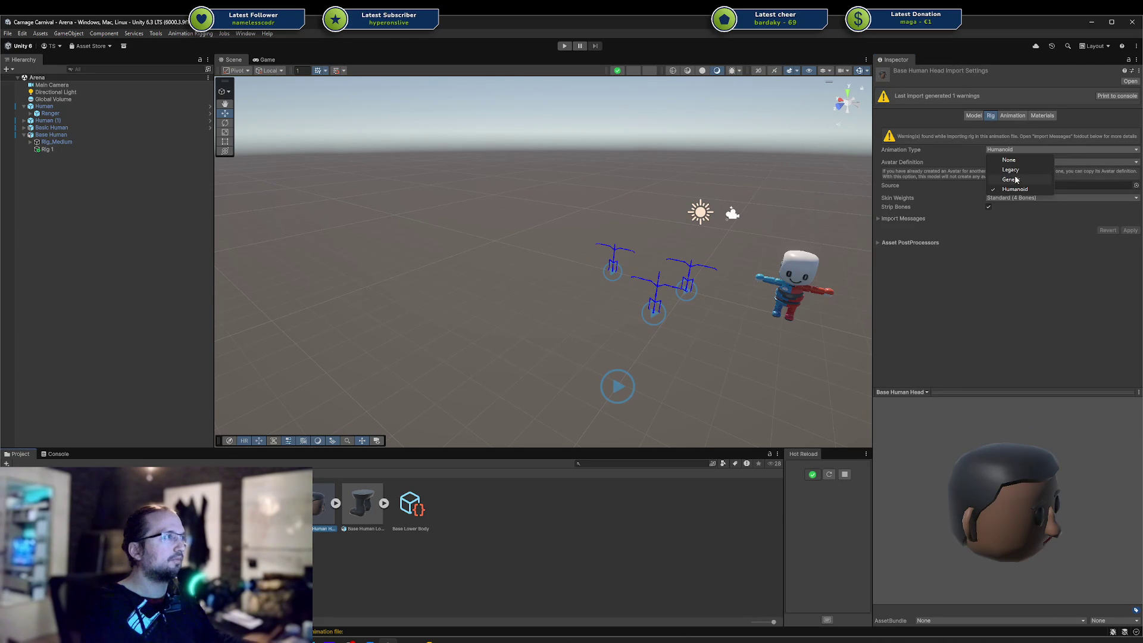
pyautogui.click(1013, 177)
pyautogui.click(1050, 162)
pyautogui.click(1014, 173)
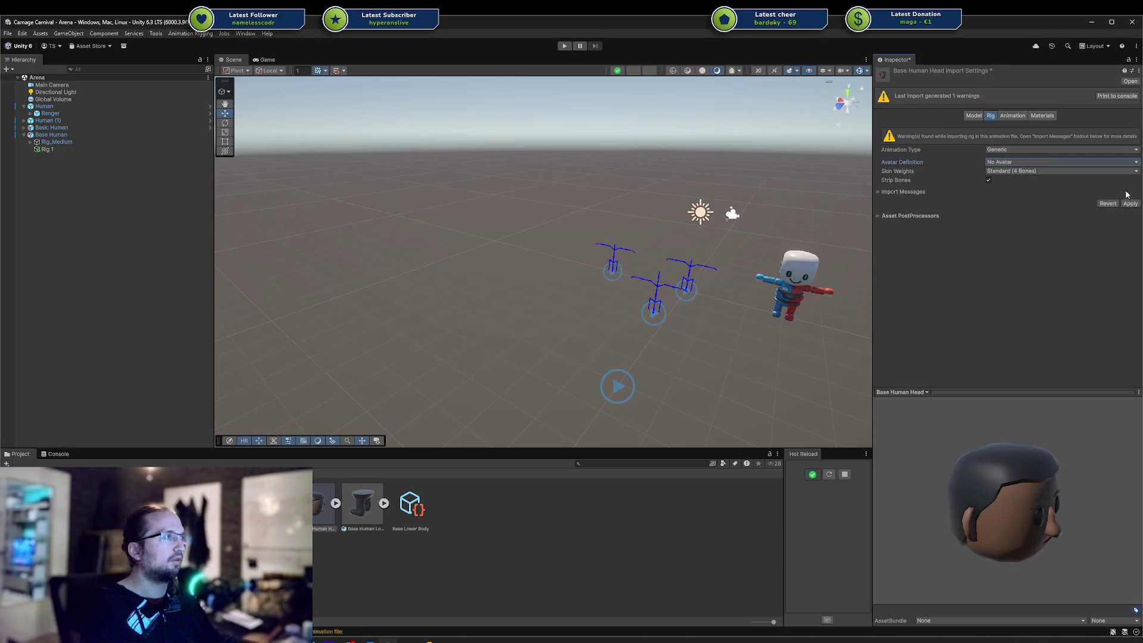
pyautogui.click(1129, 208)
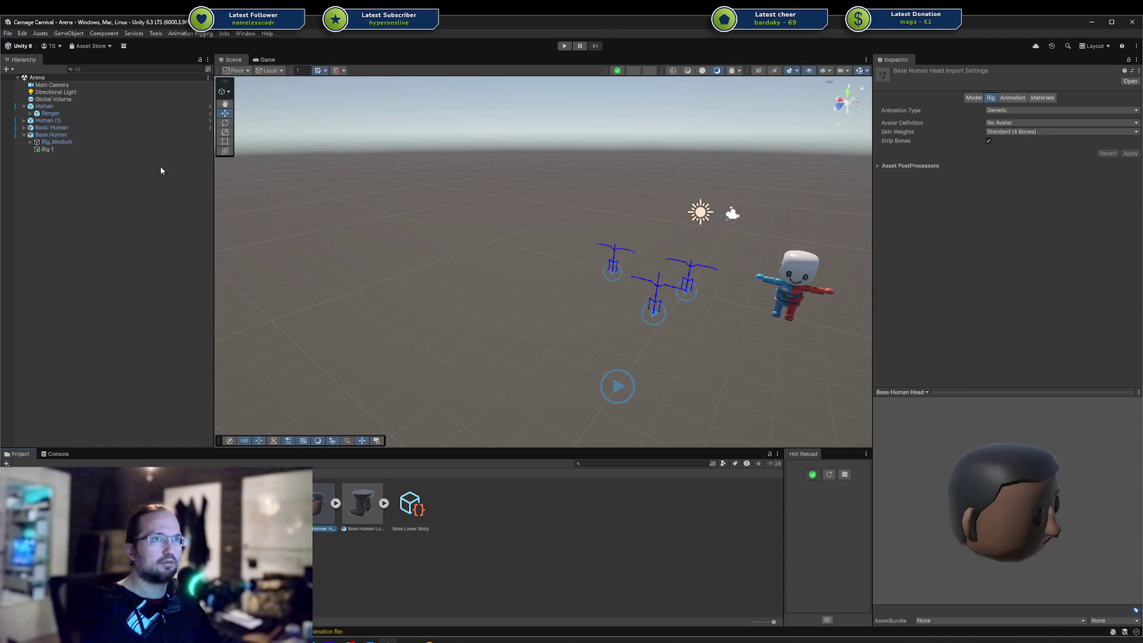
pyautogui.click(77, 134)
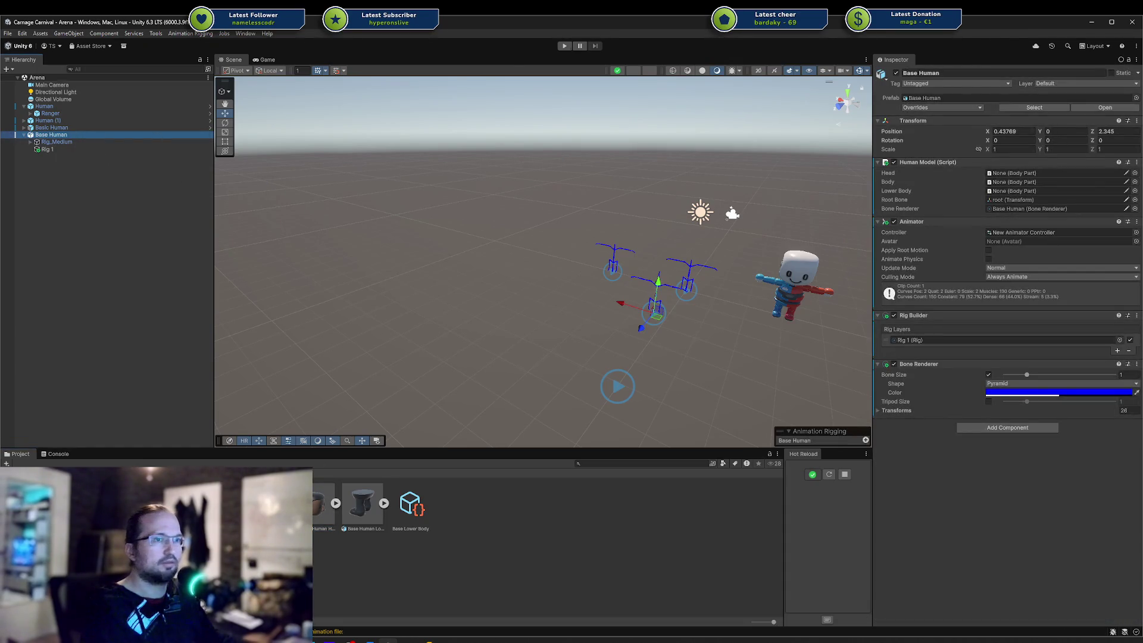
# Test Base Head in Base Human's Head slot, frame it in the scene, then remove it again
pyautogui.click(273, 506)
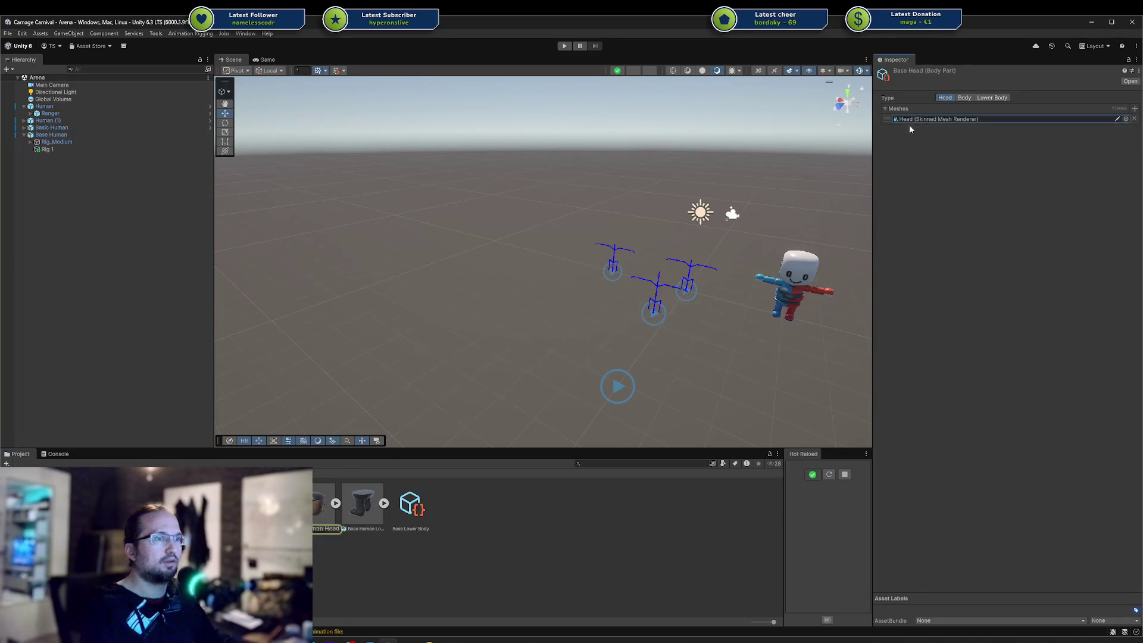
pyautogui.click(79, 149)
pyautogui.click(68, 136)
pyautogui.moveTo(322, 506); pyautogui.dragTo(1047, 173)
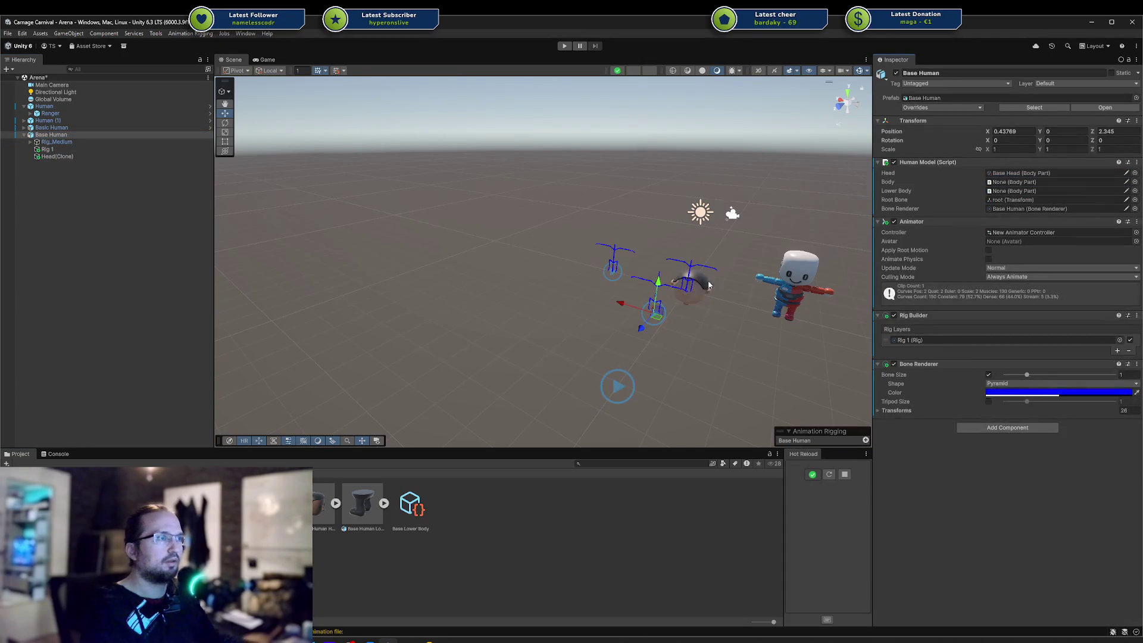
pyautogui.press('f')
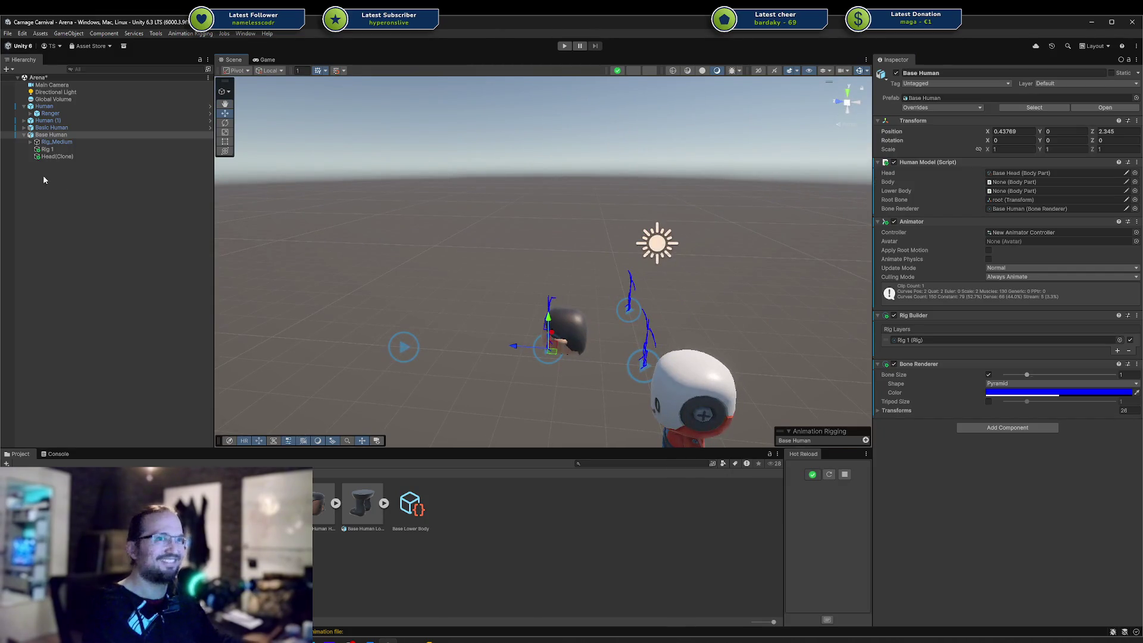
pyautogui.click(1022, 173)
pyautogui.press('Delete')
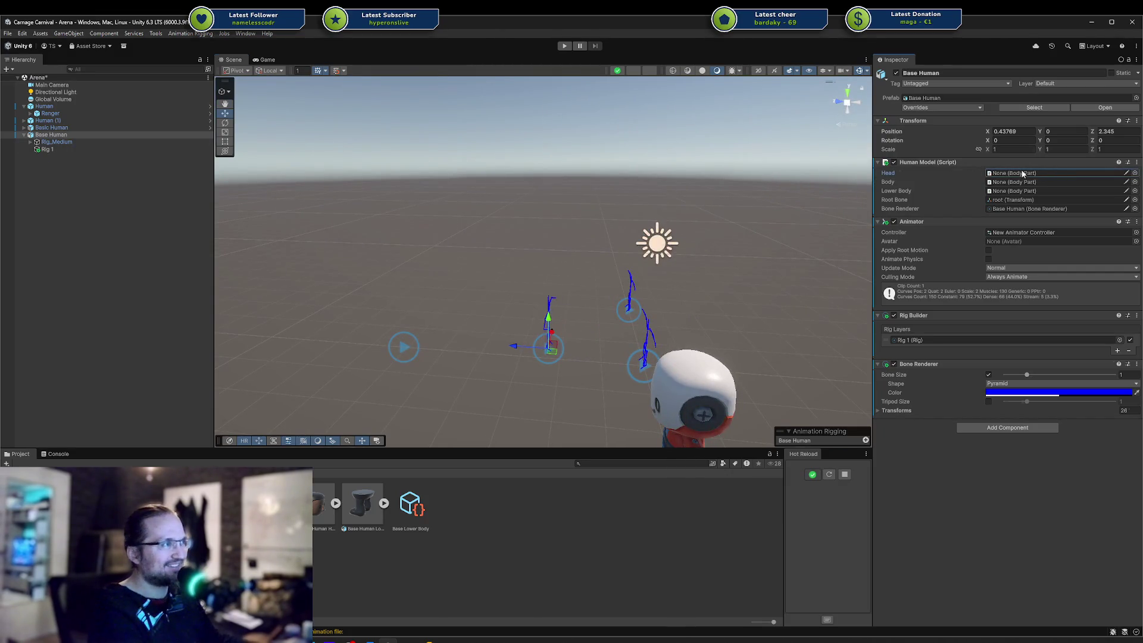
pyautogui.click(322, 505)
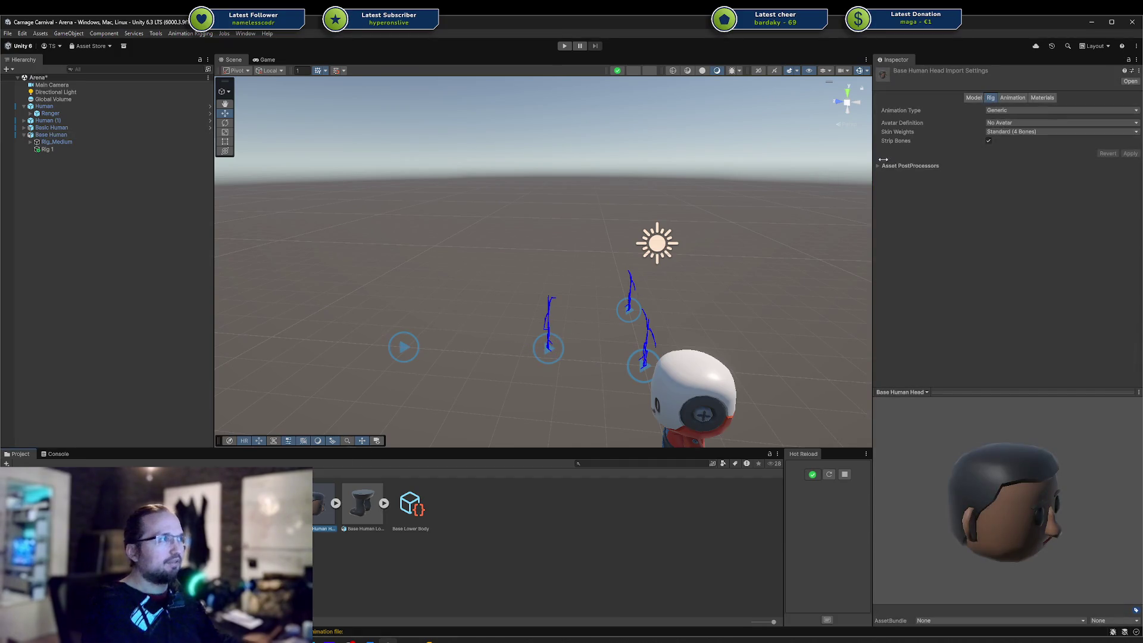
# Set Base Human Head's rig back to Humanoid, copying Rig_Medium_Avatar, and apply
pyautogui.click(1007, 111)
pyautogui.click(1036, 152)
pyautogui.click(1019, 123)
pyautogui.click(1021, 152)
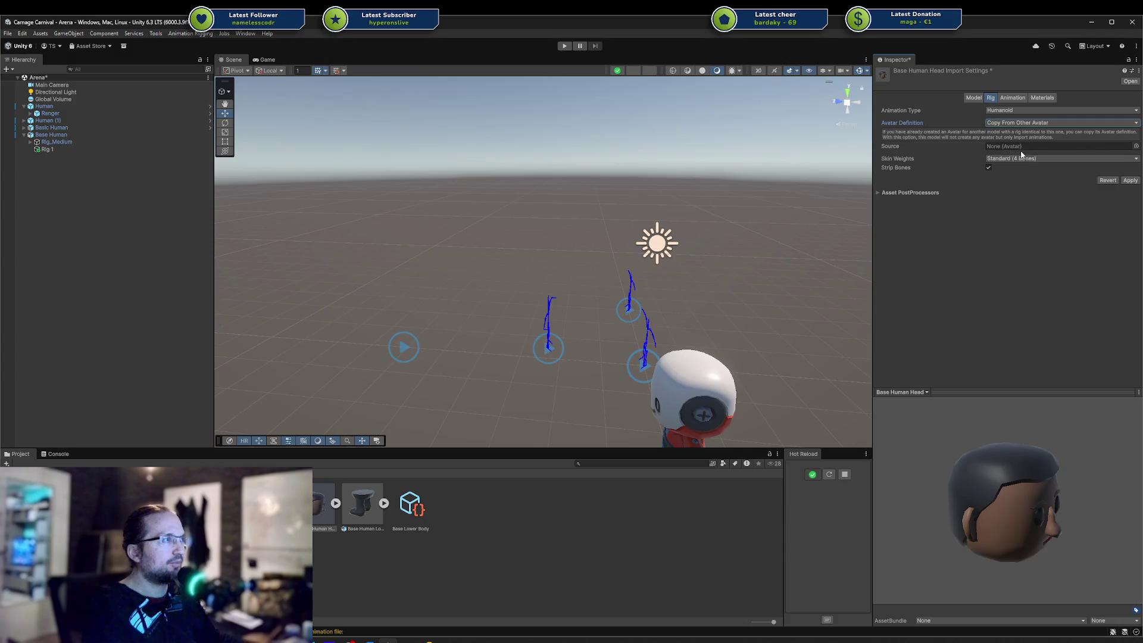
pyautogui.click(1135, 147)
pyautogui.press('Return')
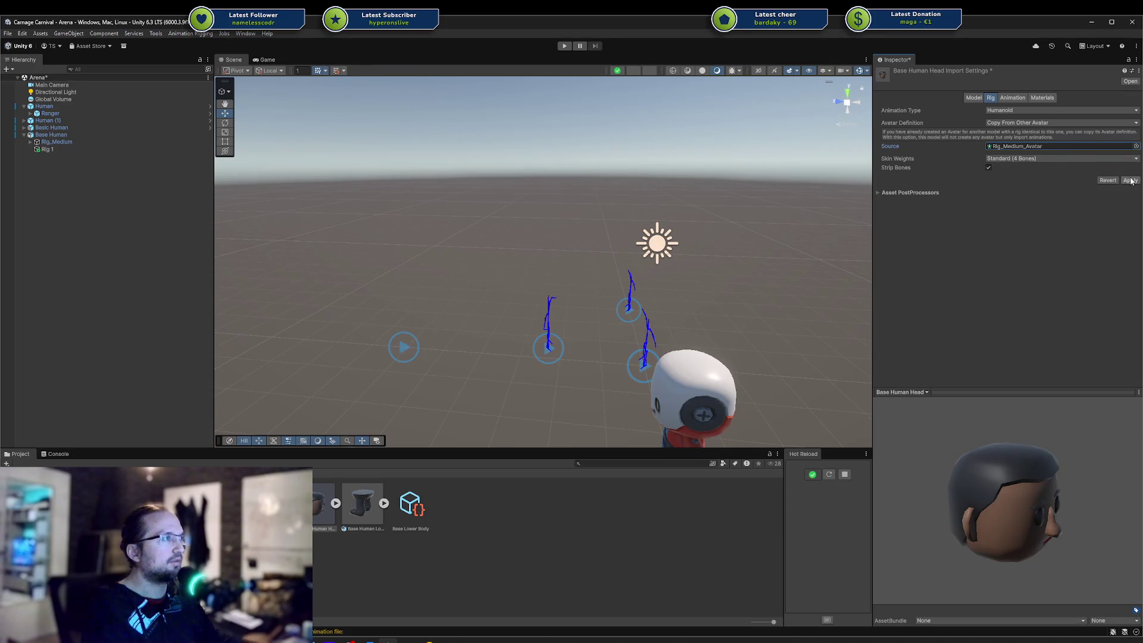
pyautogui.click(1130, 181)
# Turn on Bake Axis Conversion in the Model import settings and apply
pyautogui.click(971, 115)
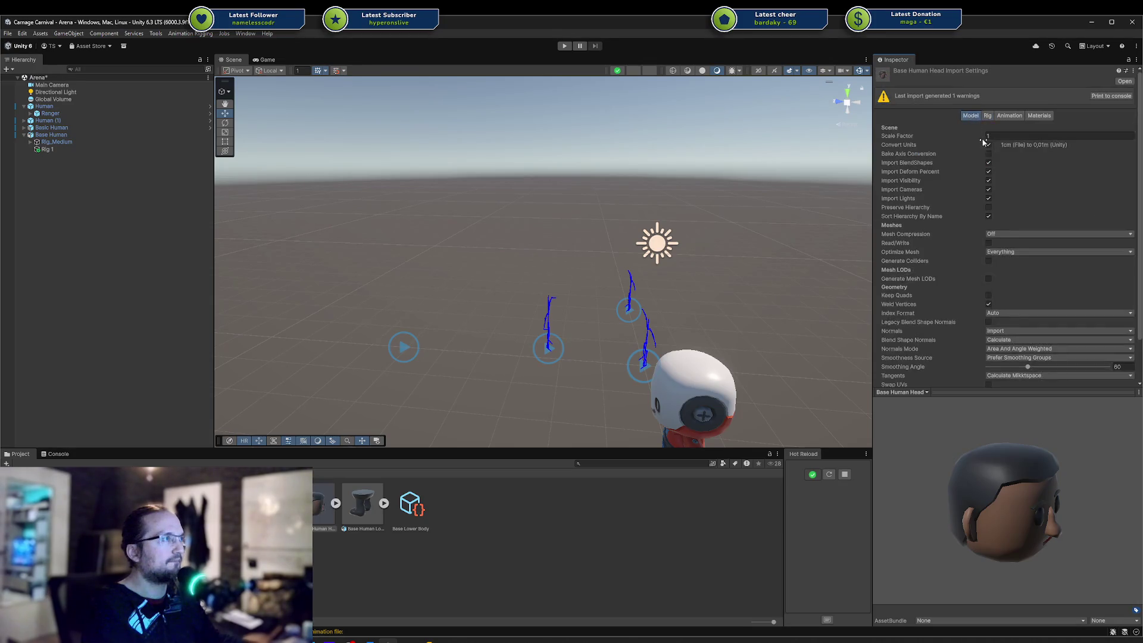
pyautogui.click(989, 154)
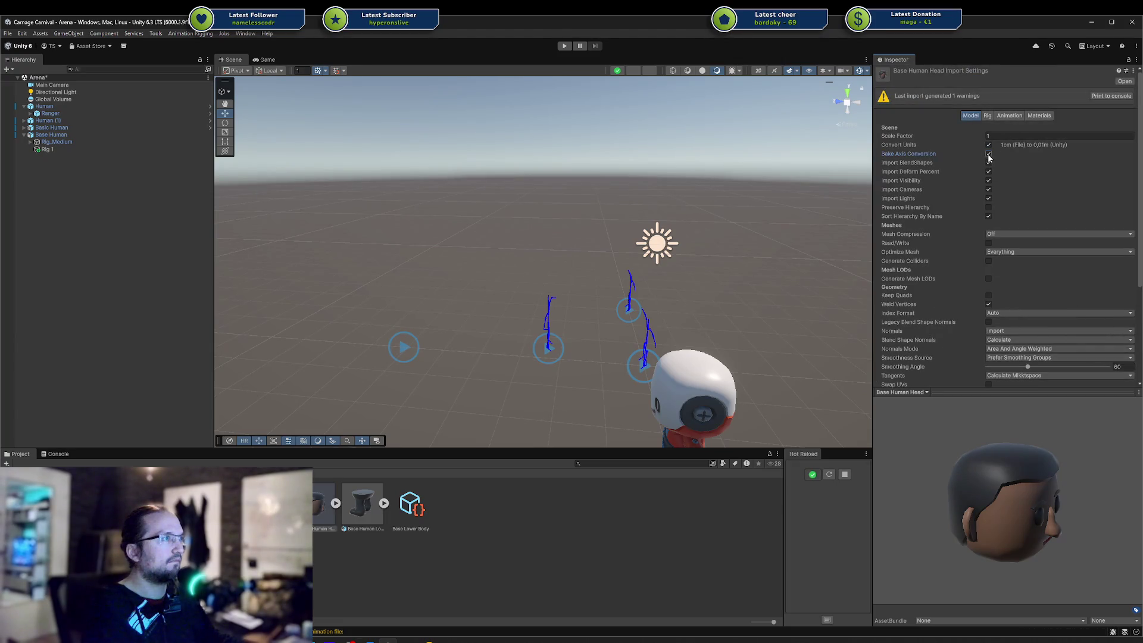
pyautogui.scroll(-3, 1051, 178)
pyautogui.click(1123, 280)
pyautogui.scroll(3, 1008, 220)
# Drag the Base Human Head model into the scene and expand its children
pyautogui.click(1000, 117)
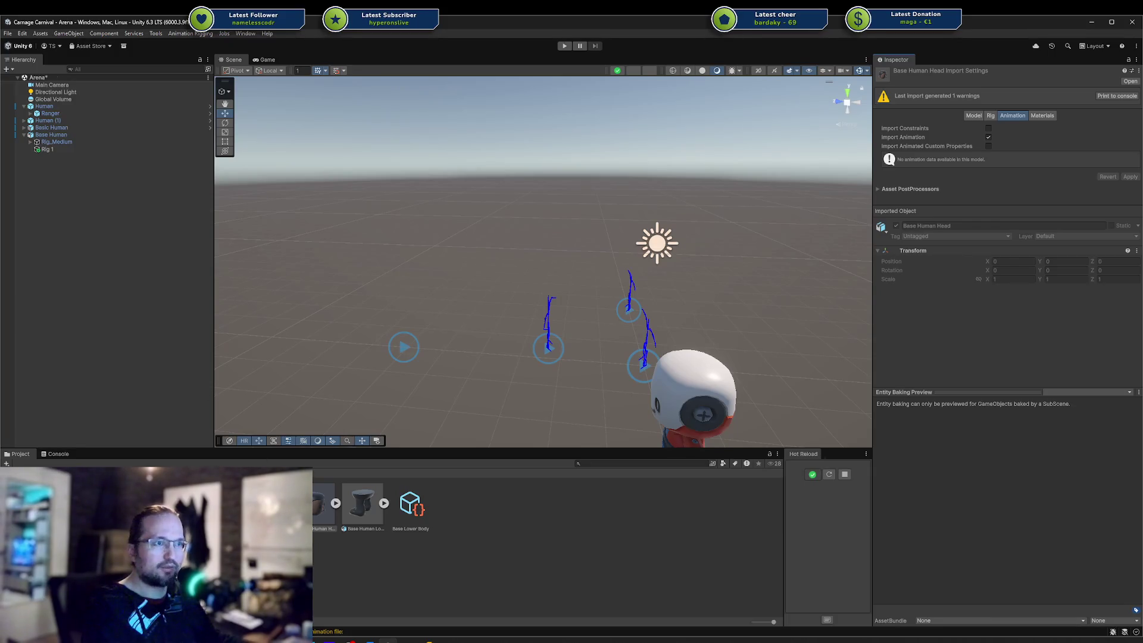
pyautogui.moveTo(322, 504); pyautogui.dragTo(98, 187)
pyautogui.click(23, 156)
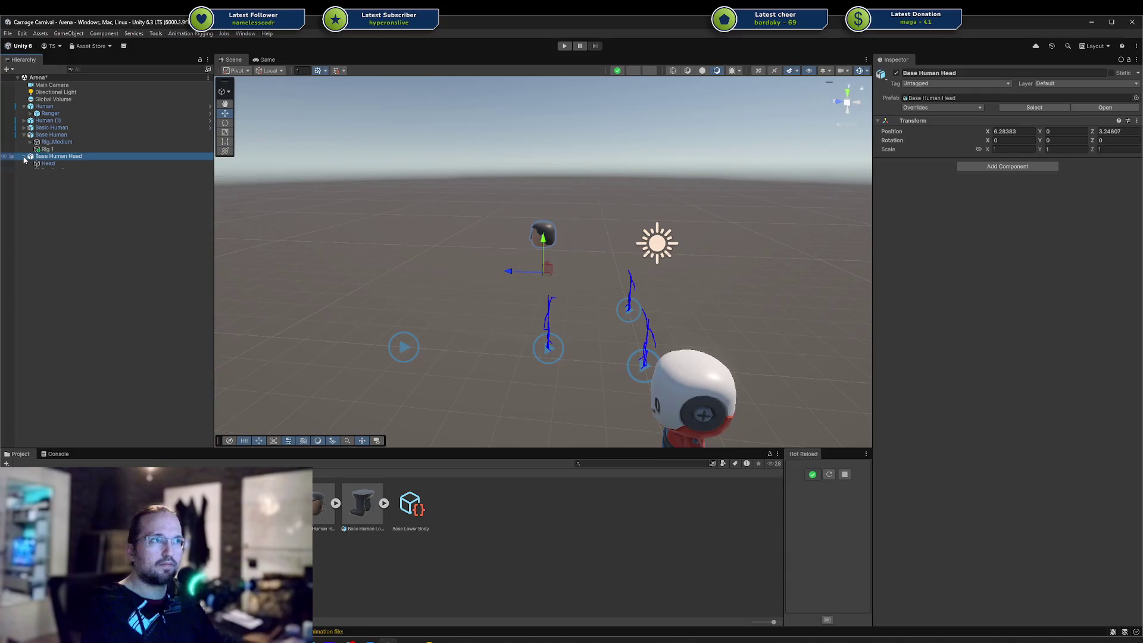
# Expand the head instance's Rig_Medium root, hips, spine, chest, upperleg.l and lowerleg.l bones
pyautogui.click(28, 172)
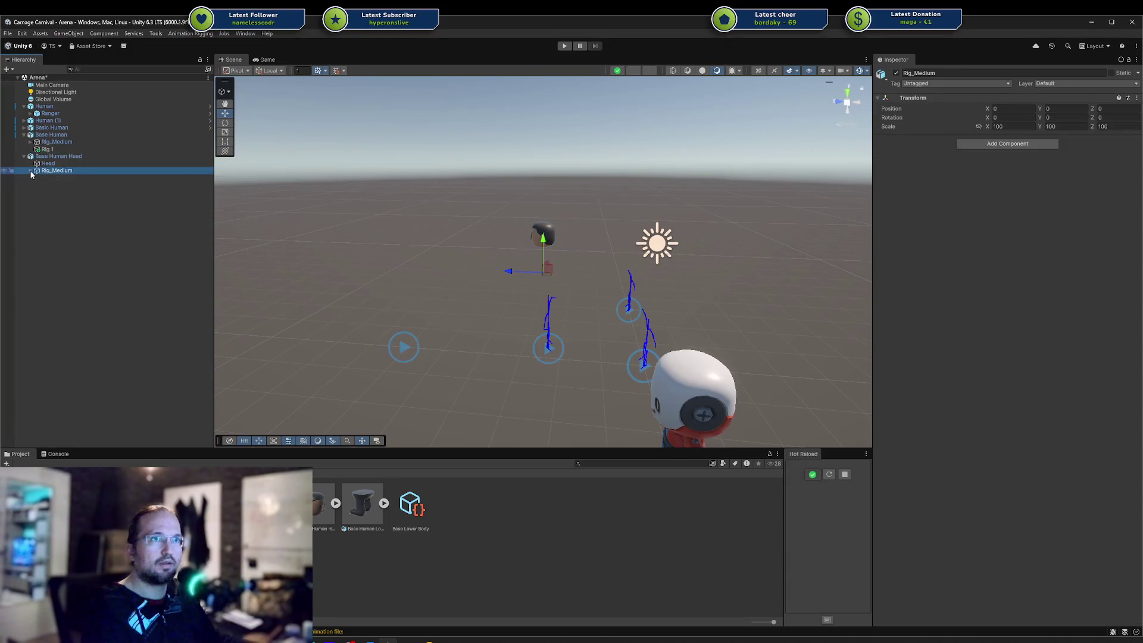
pyautogui.click(31, 171)
pyautogui.click(46, 179)
pyautogui.click(37, 178)
pyautogui.click(43, 184)
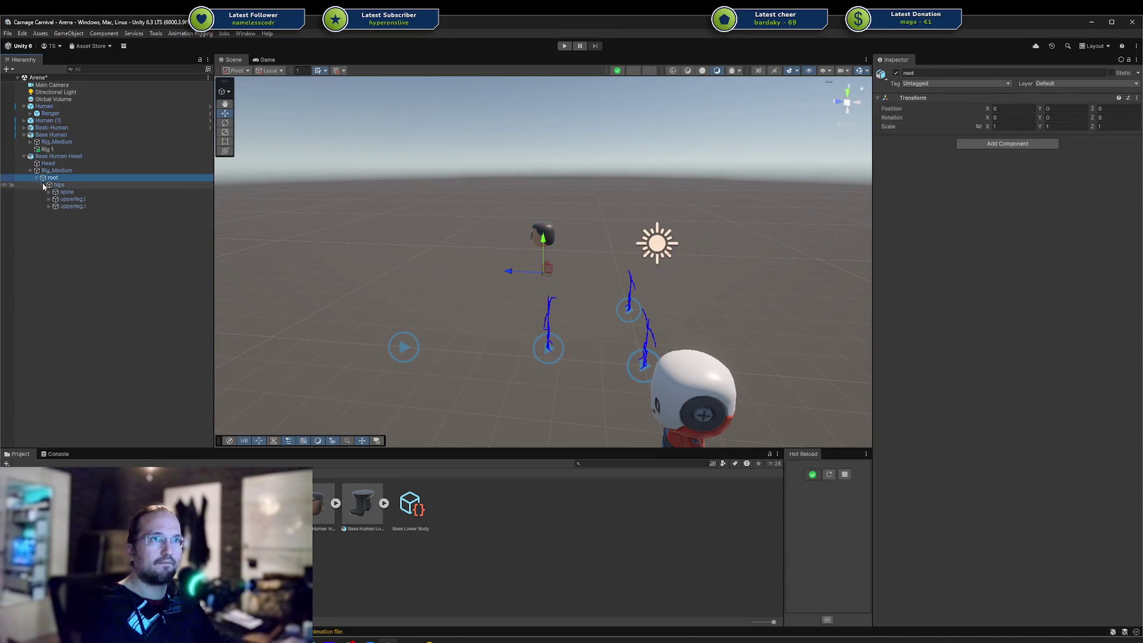
pyautogui.click(48, 192)
pyautogui.click(55, 199)
pyautogui.click(48, 227)
pyautogui.click(61, 235)
pyautogui.click(55, 234)
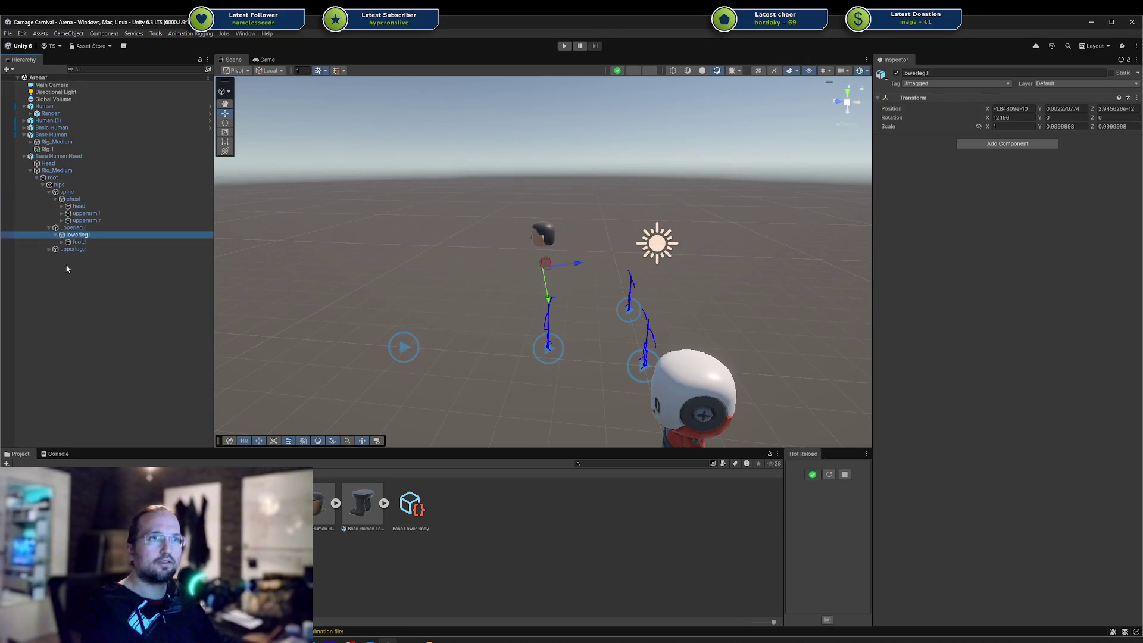
pyautogui.click(56, 170)
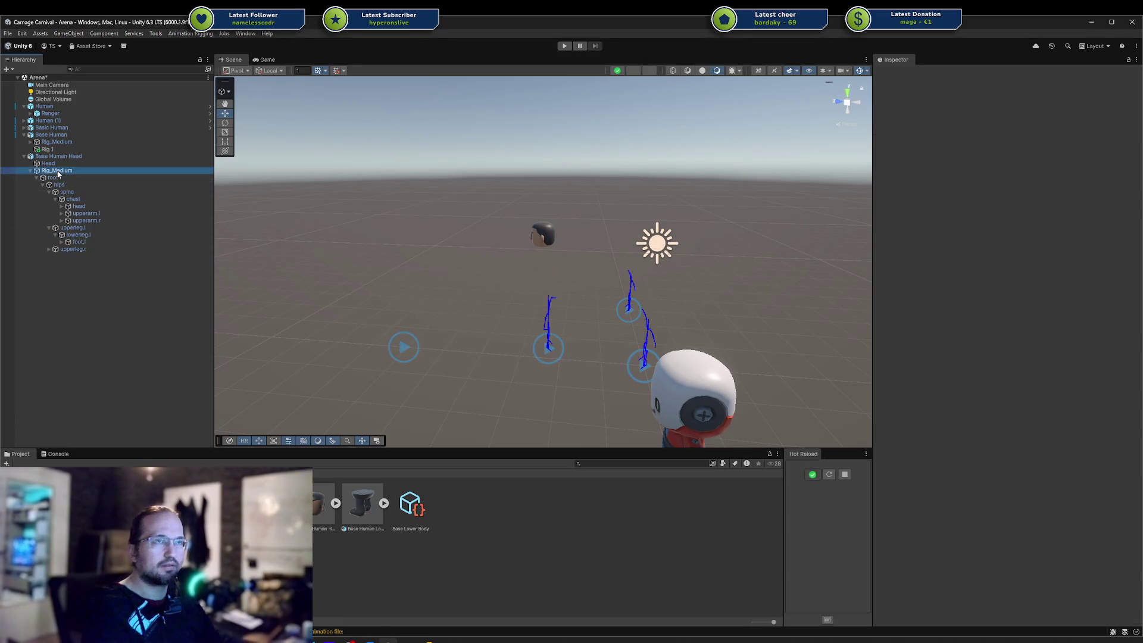
pyautogui.click(59, 157)
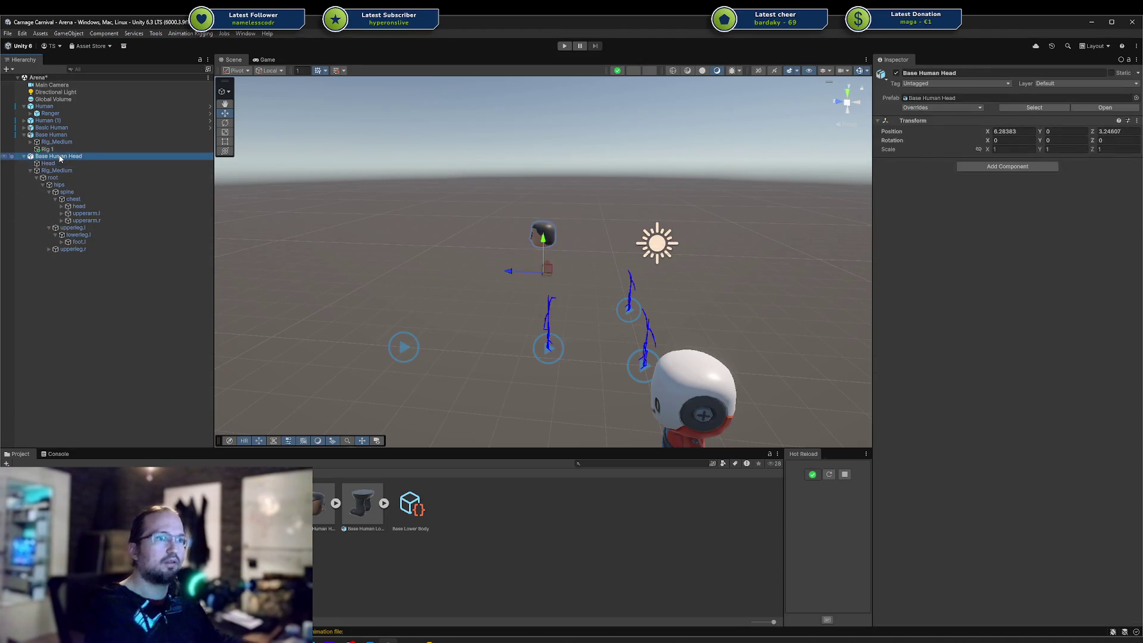
# Delete the head instance and set Base Human to Humanoid, copying Rig_Medium_Avatar, then apply
pyautogui.press('Delete')
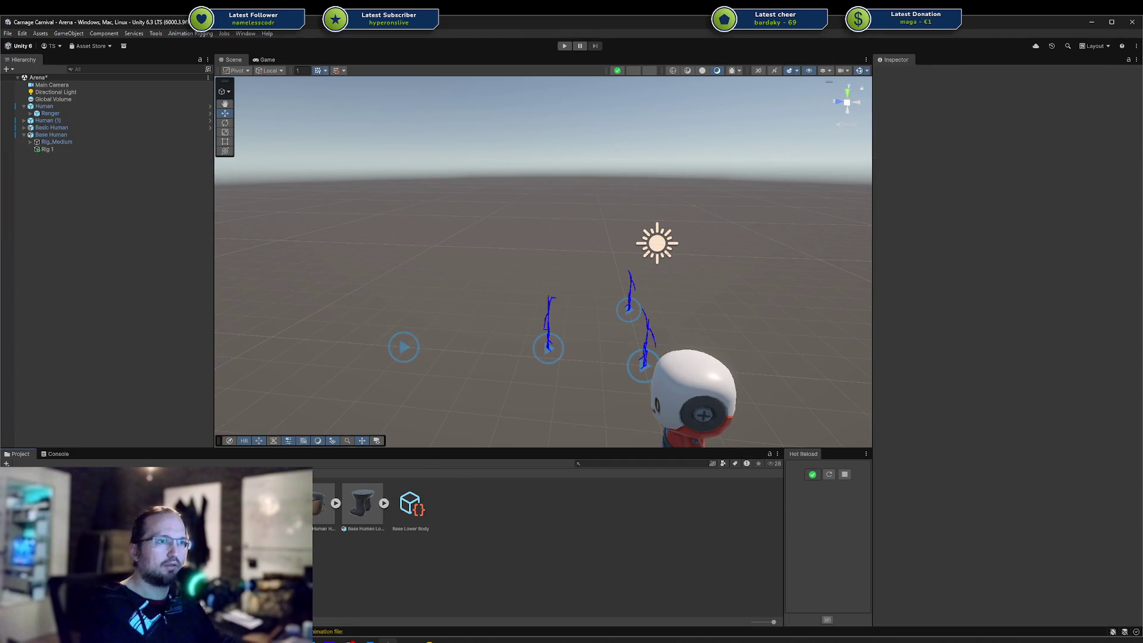
pyautogui.click(990, 97)
pyautogui.click(1069, 114)
pyautogui.click(1015, 149)
pyautogui.click(1028, 123)
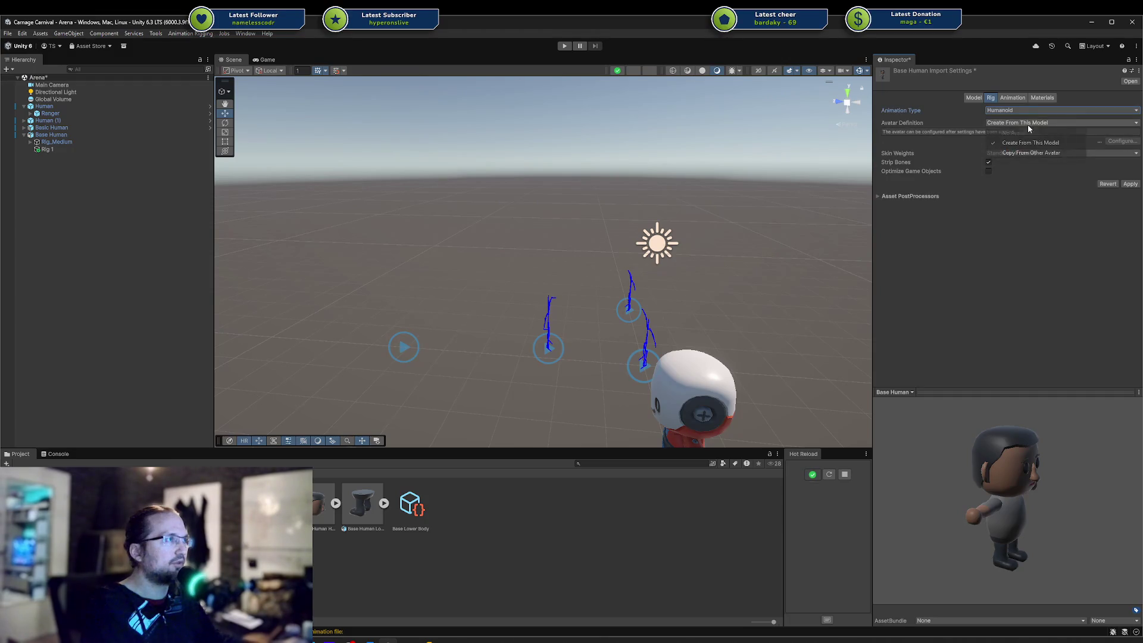
pyautogui.click(1026, 152)
pyautogui.click(1136, 146)
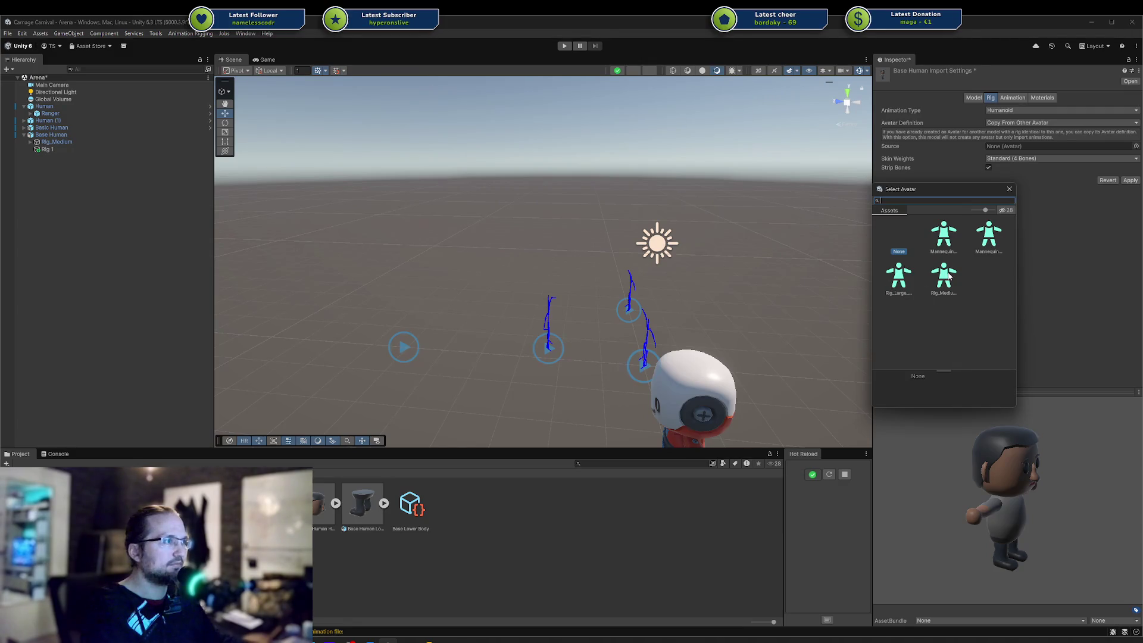
pyautogui.doubleClick(944, 275)
pyautogui.click(1129, 180)
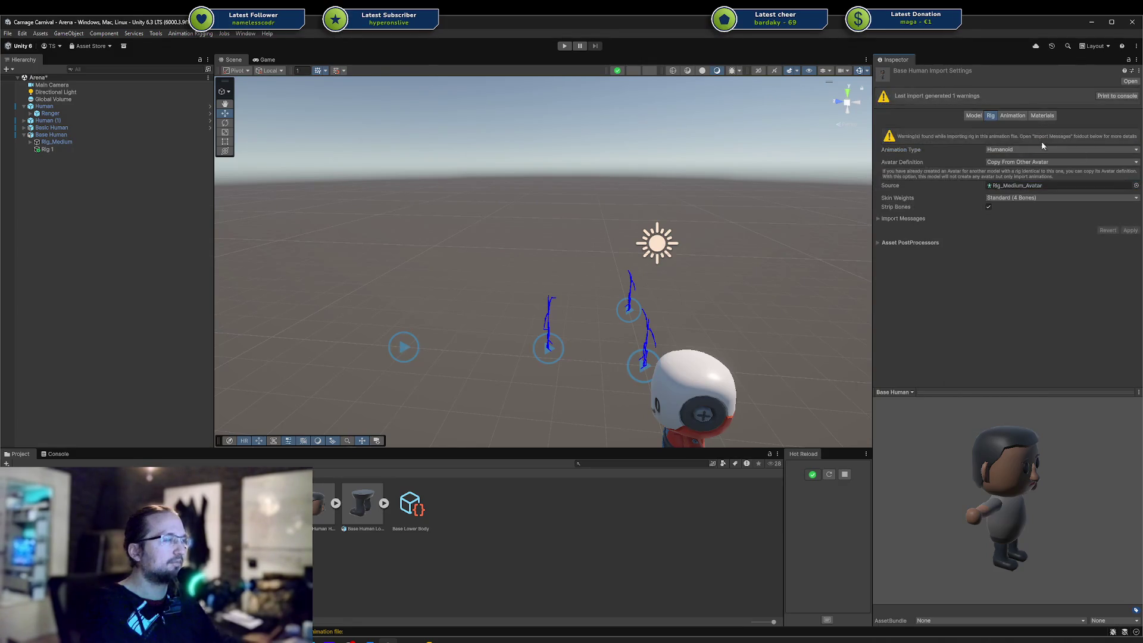
pyautogui.click(972, 115)
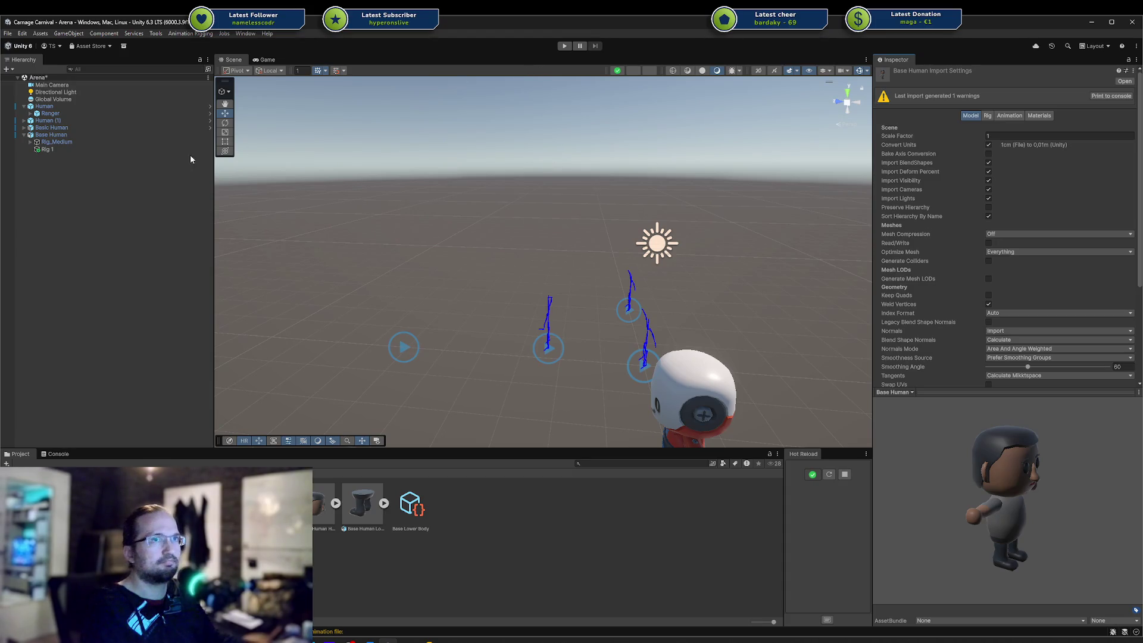
pyautogui.click(151, 135)
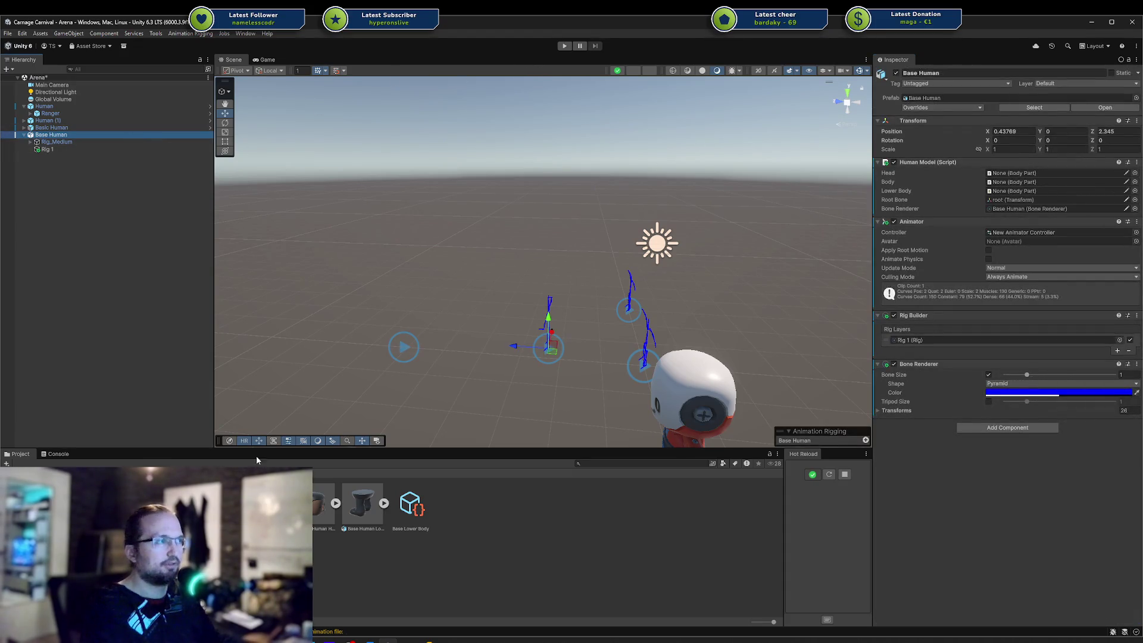
# Try Base Head in the Human Model's Head slot, then clear the slot back to none
pyautogui.click(1014, 172)
pyautogui.click(1018, 180)
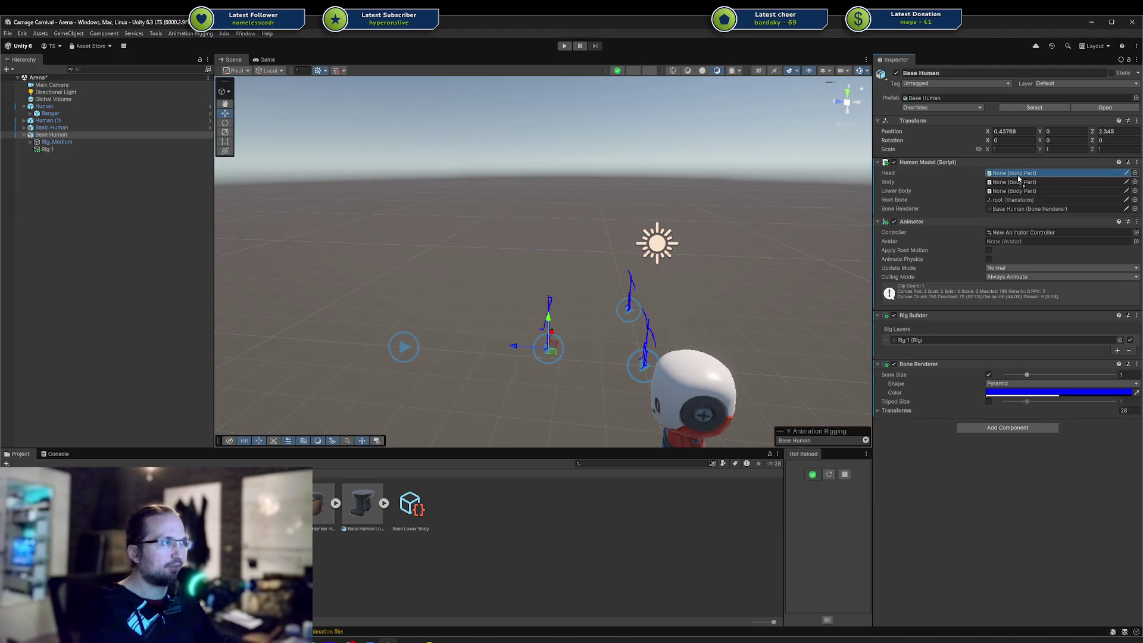
pyautogui.press('Delete')
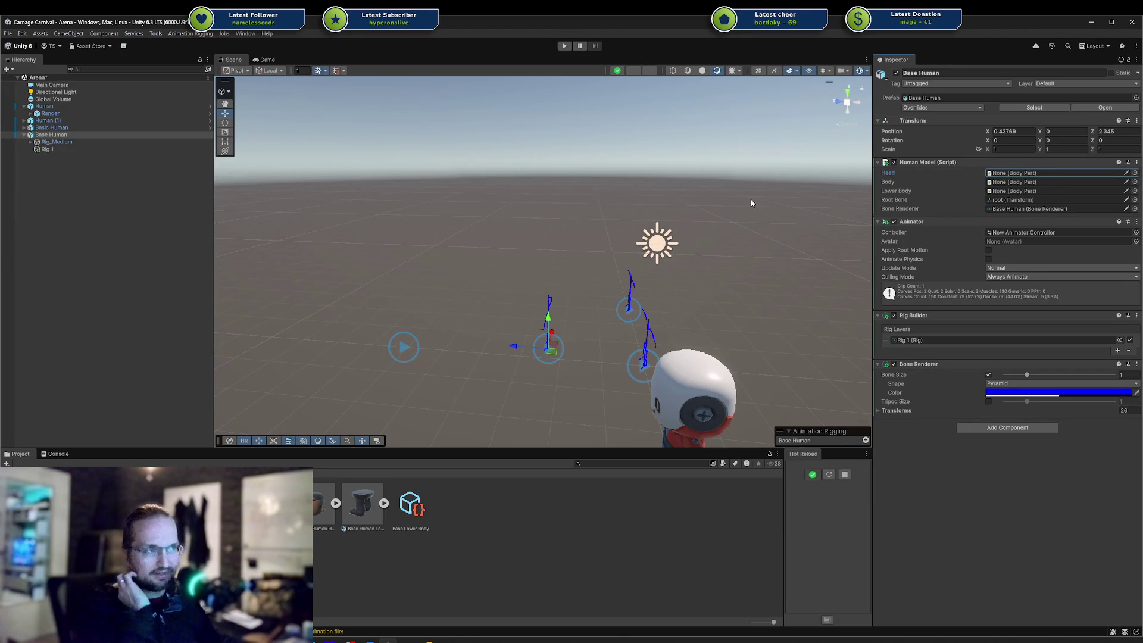
# Adjust the Scene view and look through Base Human, Rig 1 and Rig_Medium in the Hierarchy
pyautogui.moveTo(449, 259); pyautogui.dragTo(484, 230)
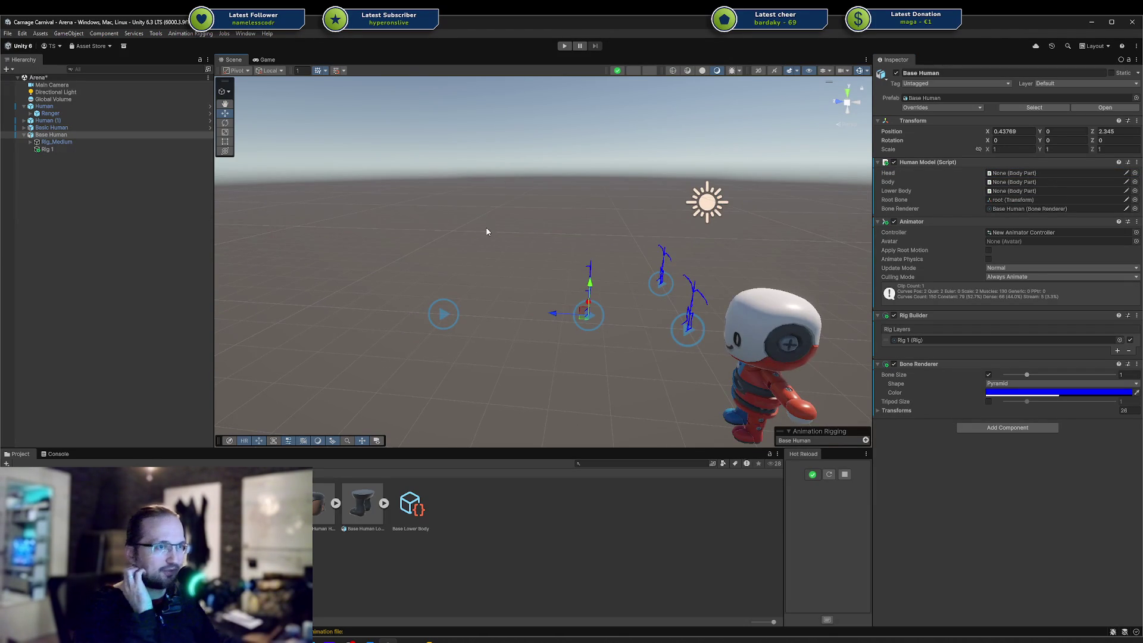
pyautogui.scroll(2, 542, 245)
pyautogui.click(95, 143)
pyautogui.click(81, 150)
pyautogui.click(80, 143)
pyautogui.click(80, 134)
pyautogui.click(76, 147)
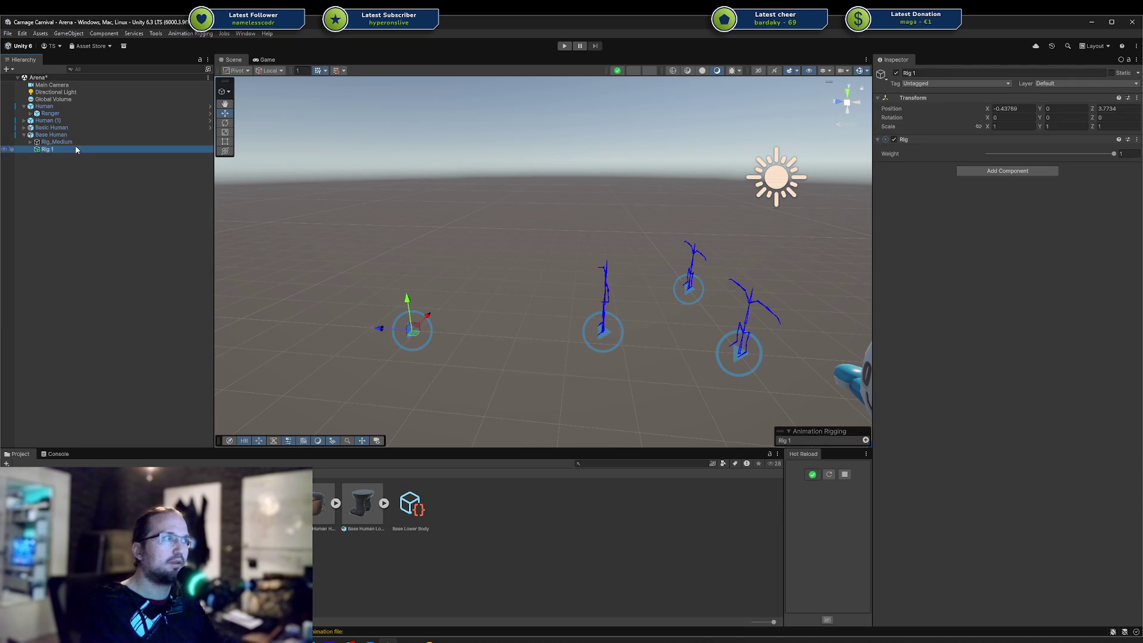
pyautogui.click(75, 142)
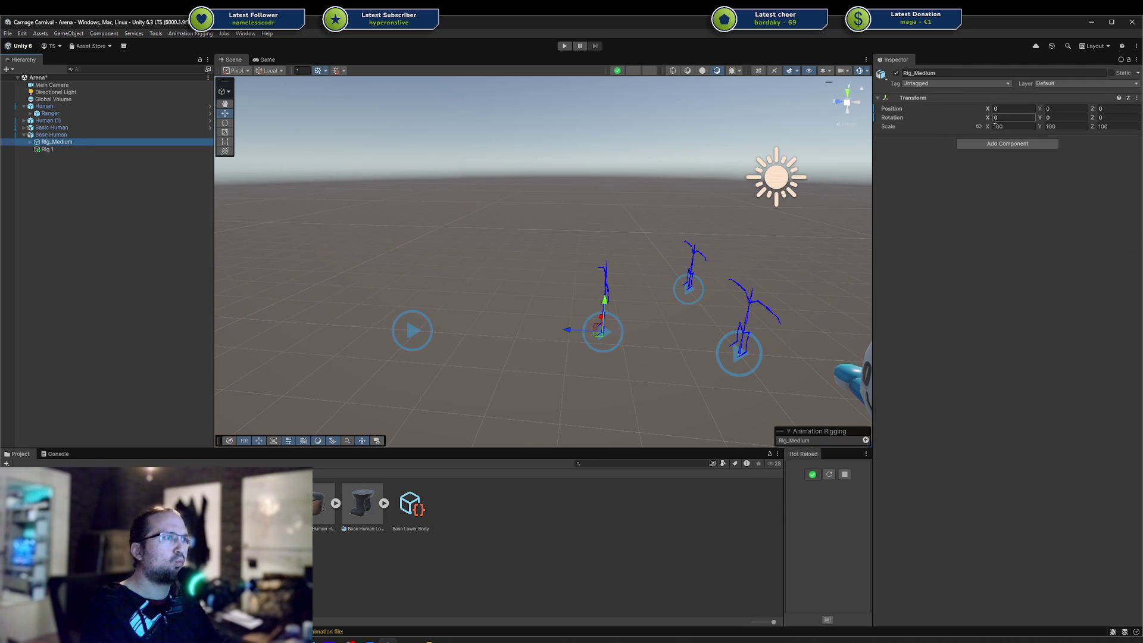
# Confirm Rig_Medium's X scale of 100, then drag in Base Human (1) and expand its parts
pyautogui.click(274, 503)
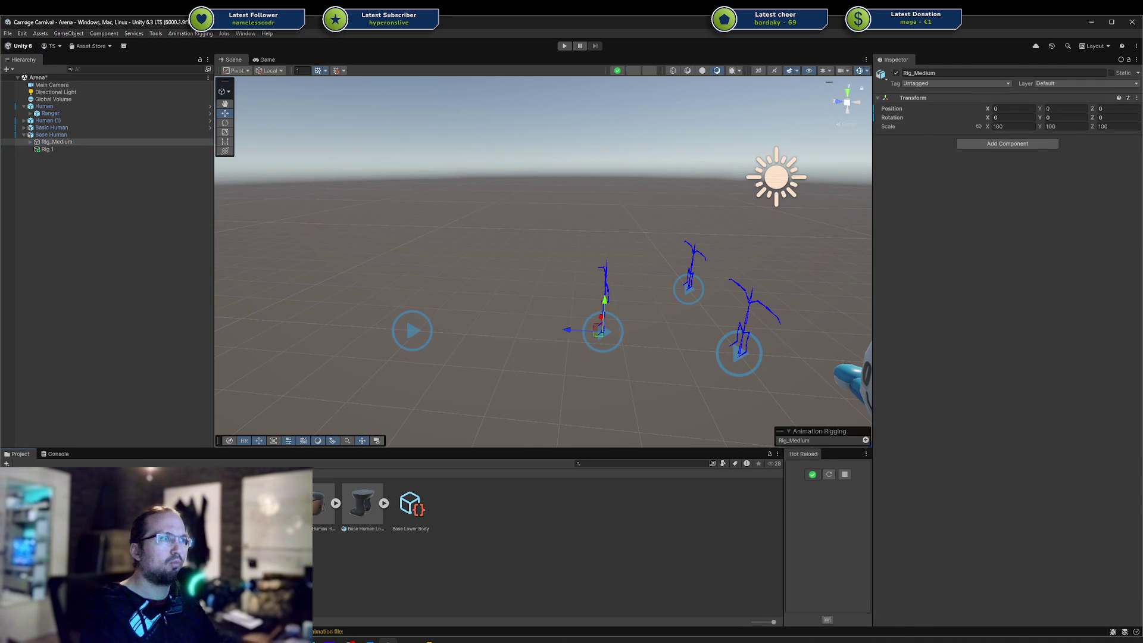
pyautogui.click(65, 136)
pyautogui.click(66, 141)
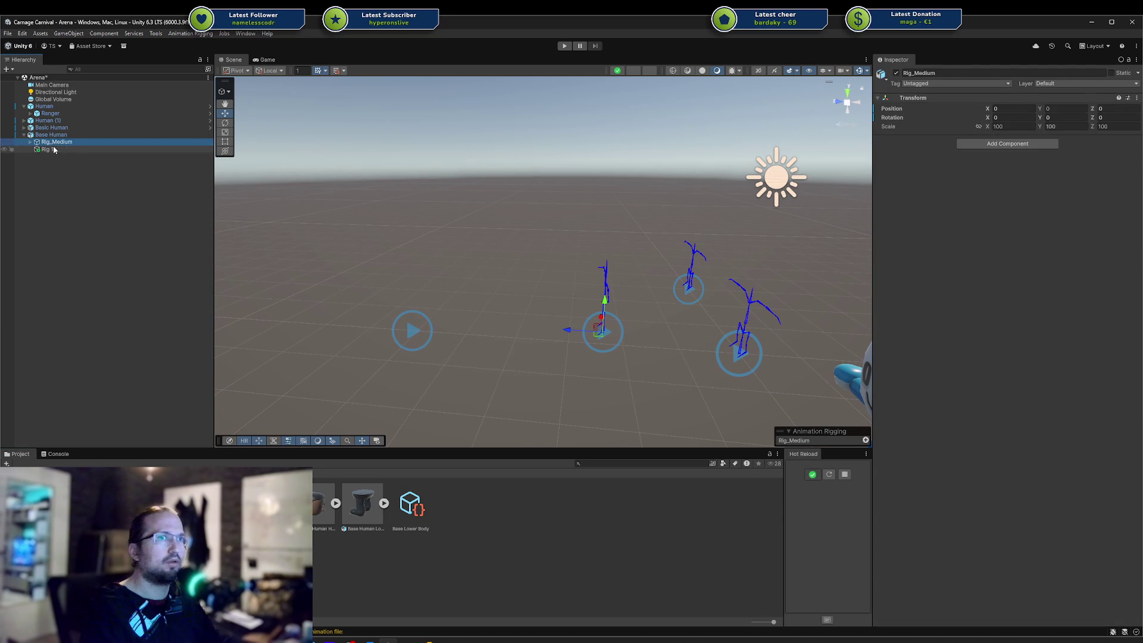
pyautogui.click(60, 149)
pyautogui.click(37, 143)
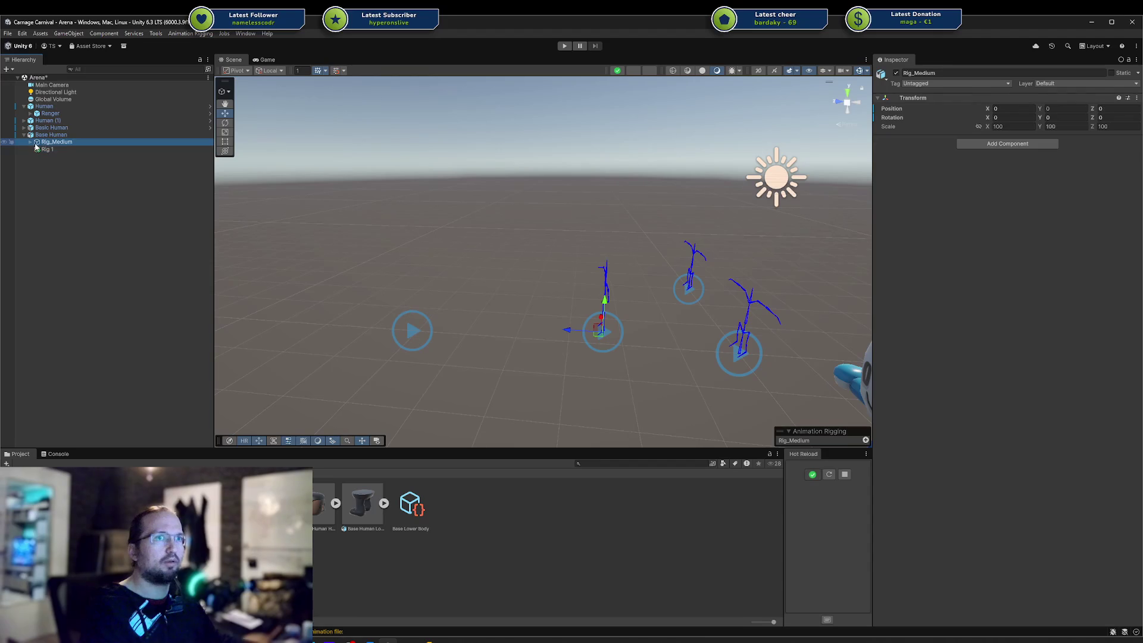
pyautogui.click(31, 142)
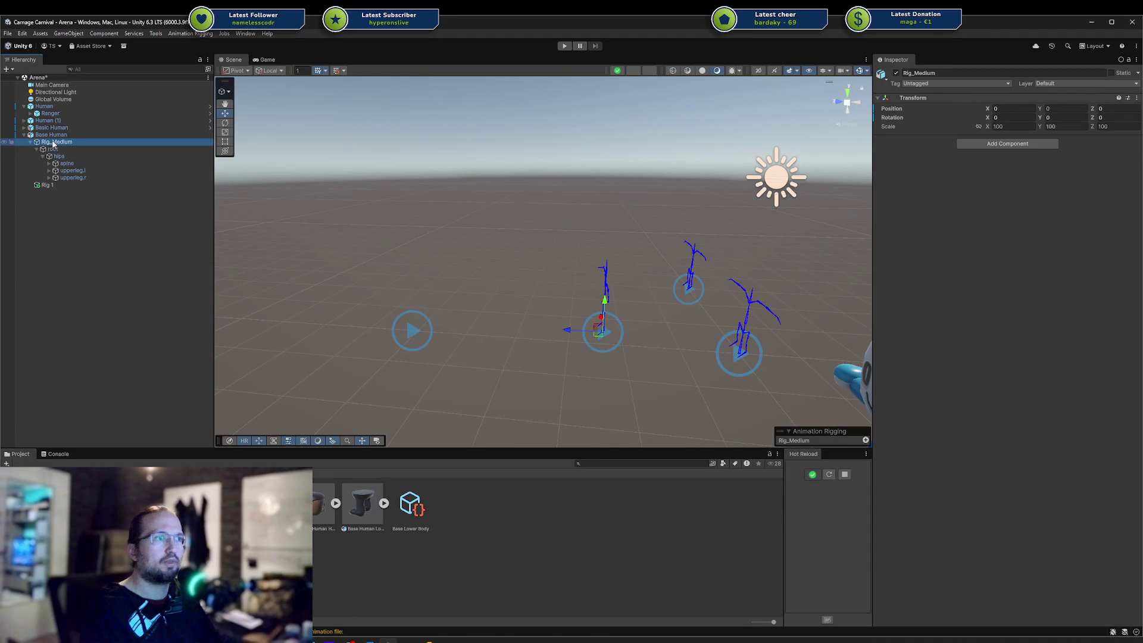
pyautogui.click(1033, 127)
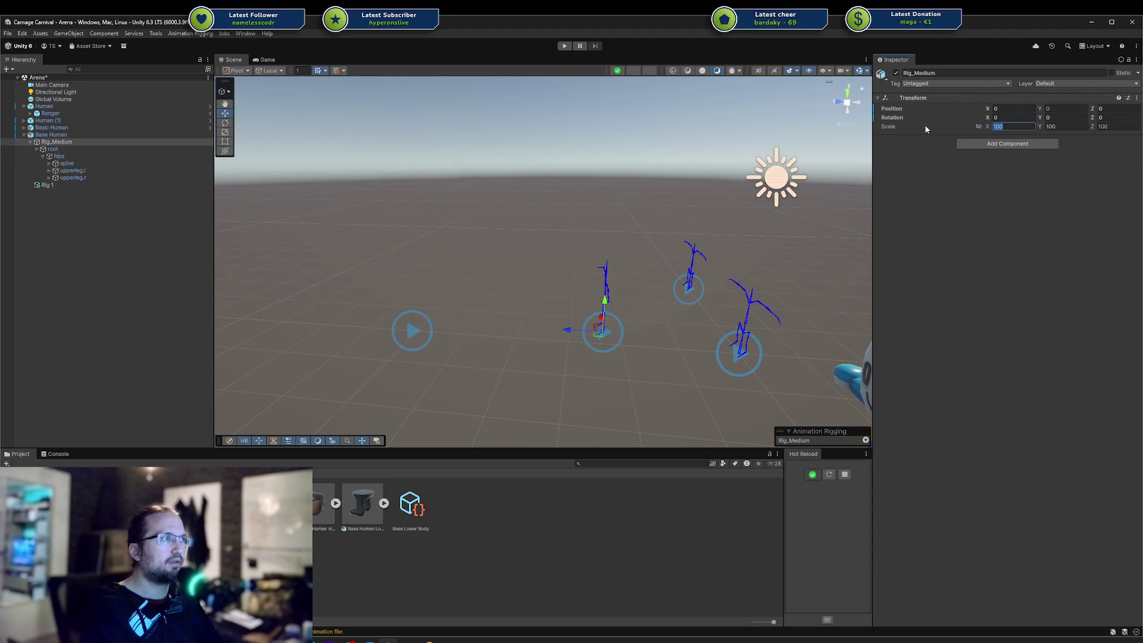
pyautogui.moveTo(280, 503)
pyautogui.mouseDown()
pyautogui.moveTo(108, 351)
pyautogui.moveTo(48, 202)
pyautogui.mouseUp()
pyautogui.click(24, 191)
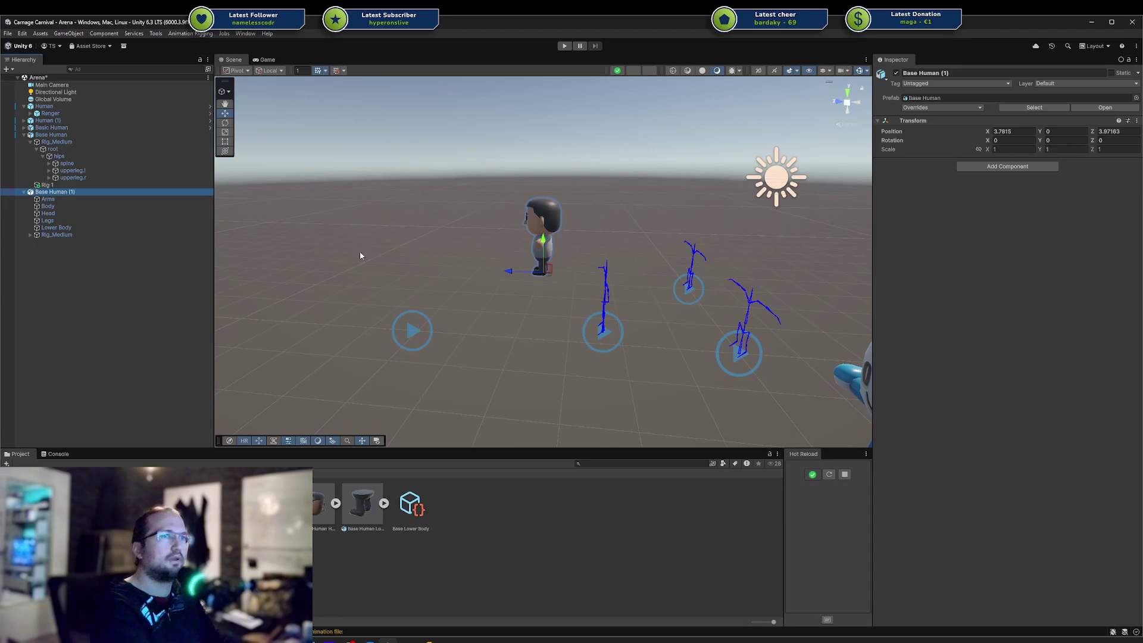
# Delete Base Human (1) and reapply the Base Human model's import settings
pyautogui.press('Delete')
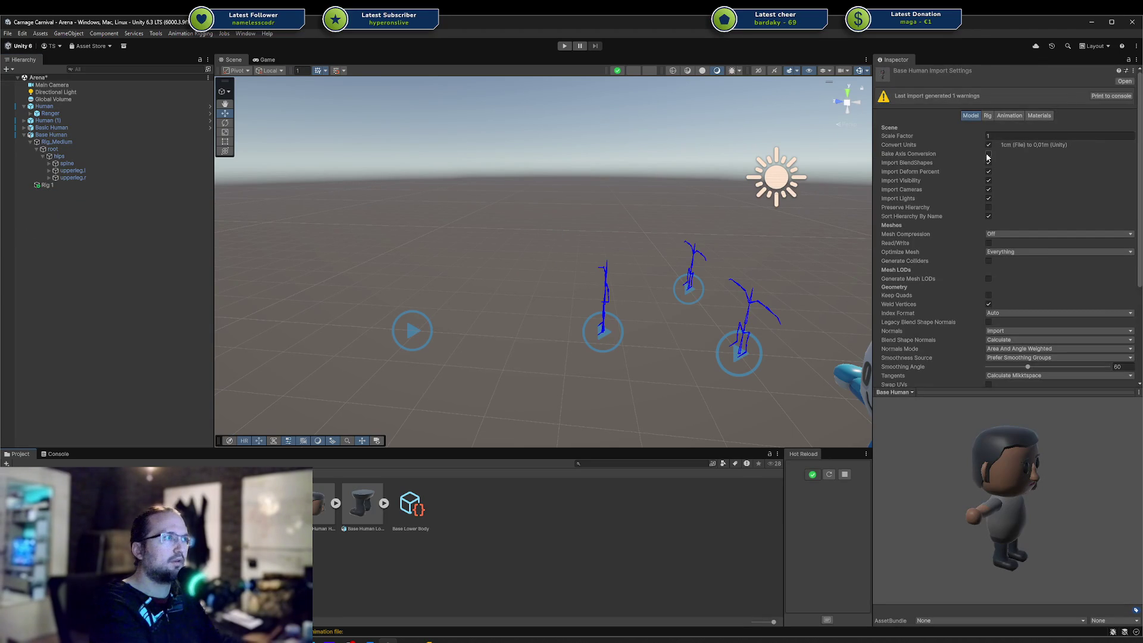
pyautogui.scroll(-3, 1046, 201)
pyautogui.click(1123, 294)
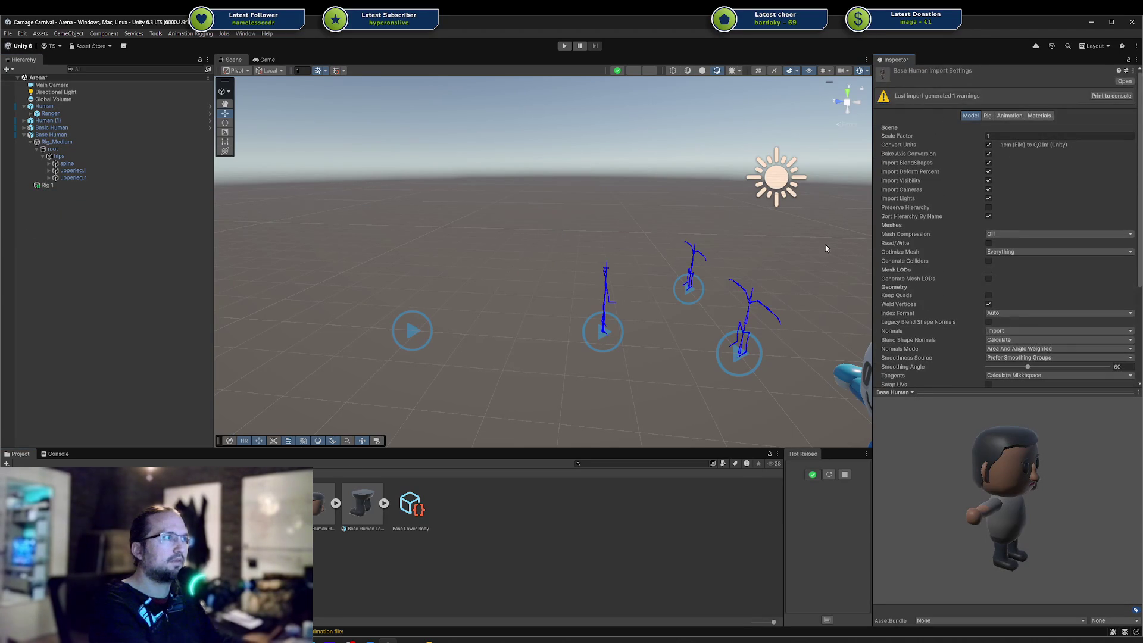
# Place a fresh Base Human (1), check its Rig_Medium X scale, then delete it
pyautogui.moveTo(324, 506); pyautogui.dragTo(58, 285)
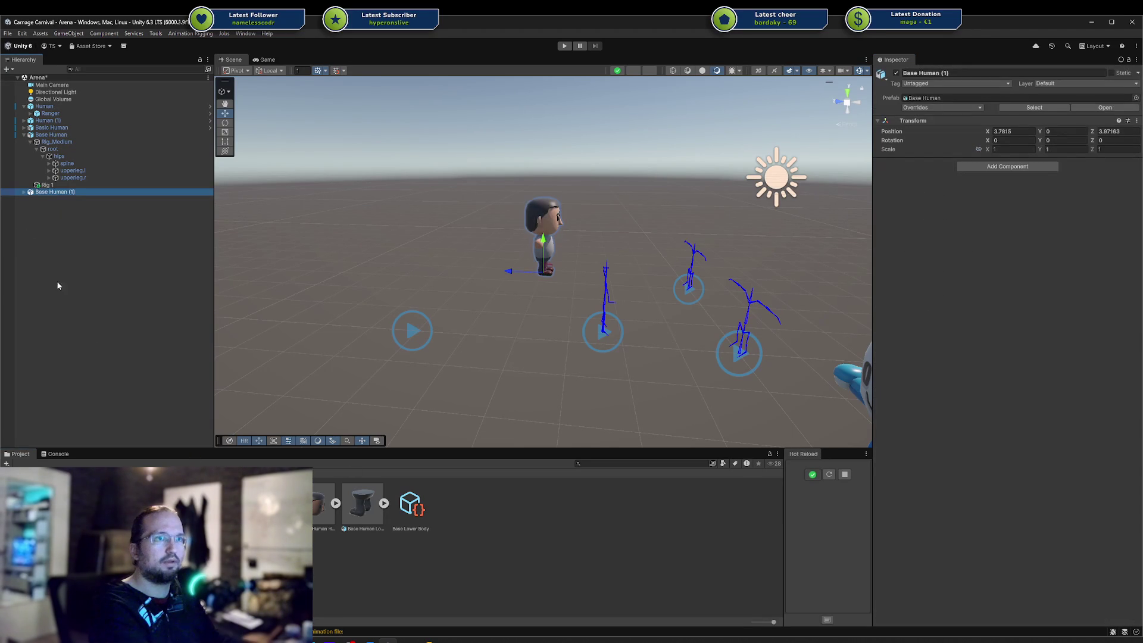
pyautogui.click(24, 192)
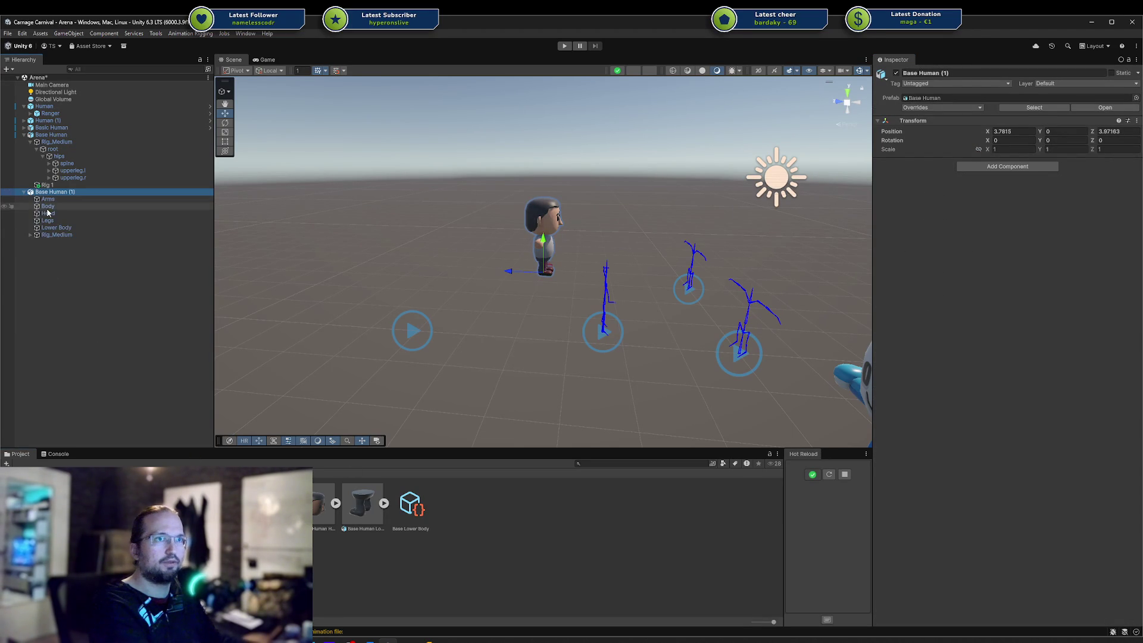
pyautogui.click(57, 234)
pyautogui.click(995, 127)
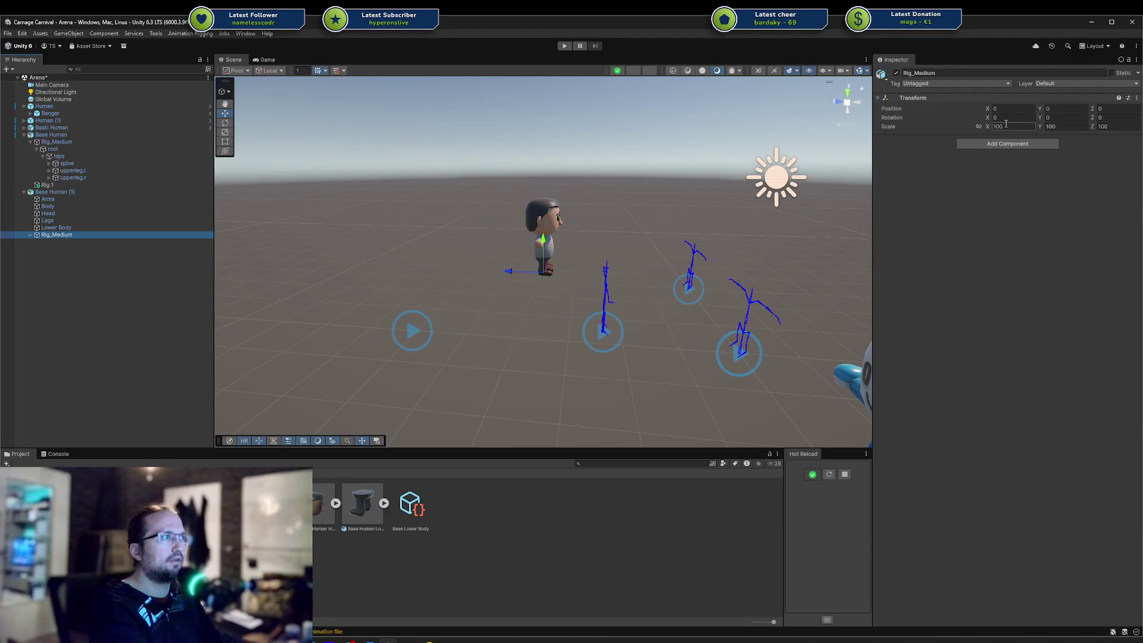
pyautogui.click(54, 191)
pyautogui.press('Delete')
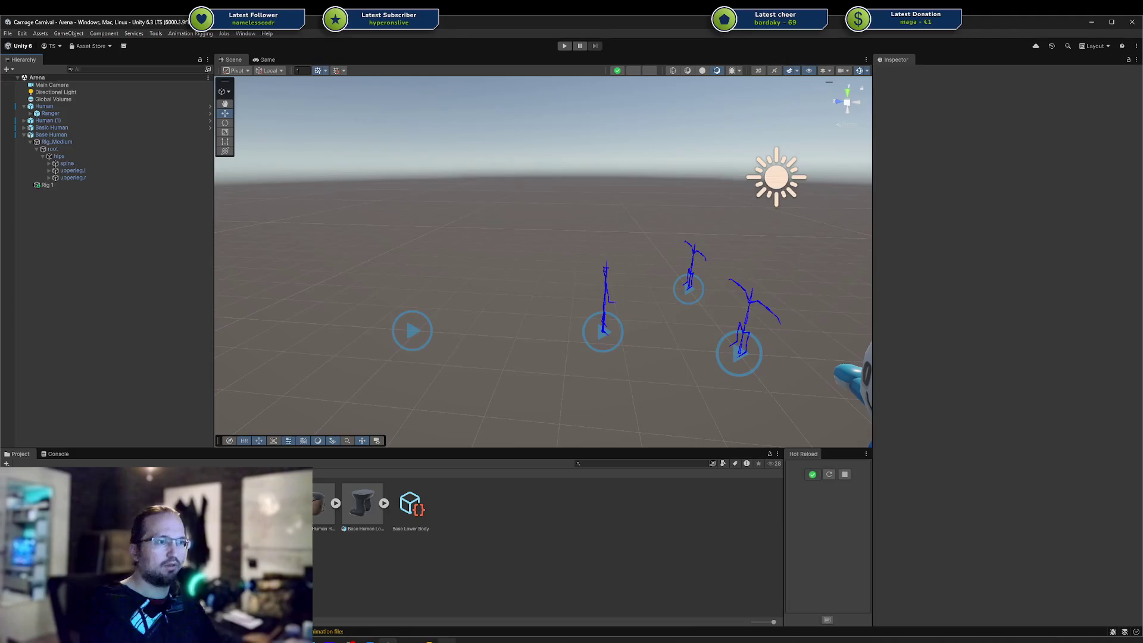
pyautogui.hotkey('alt', 'Tab')
# Check the Rig_Medium armature's transform values in Blender, then deselect everything
pyautogui.click(537, 264)
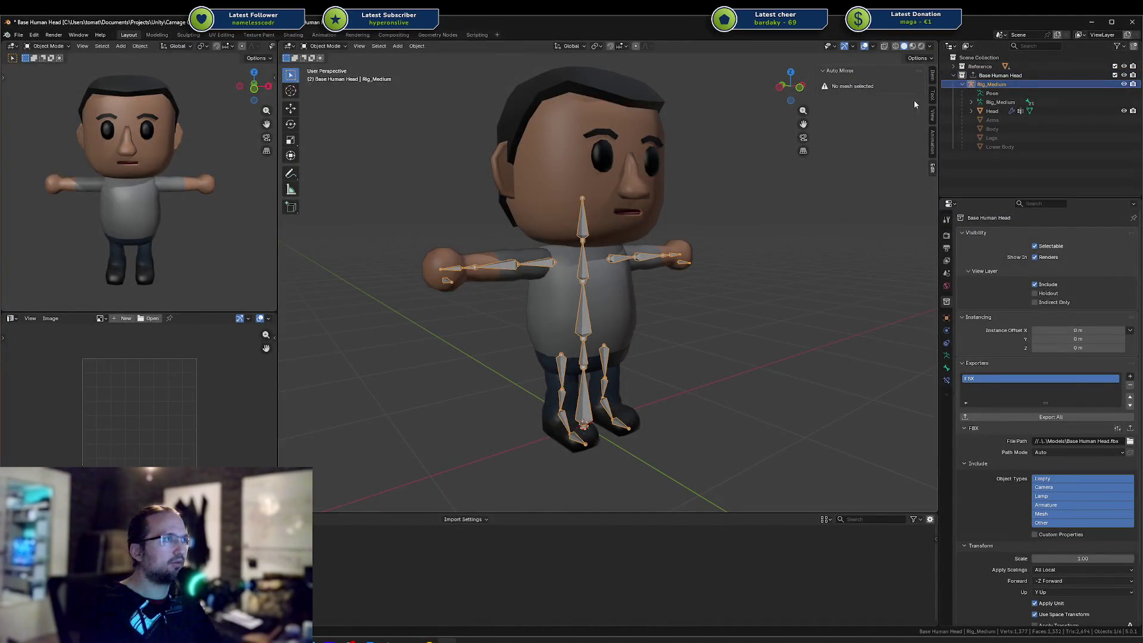
pyautogui.click(932, 76)
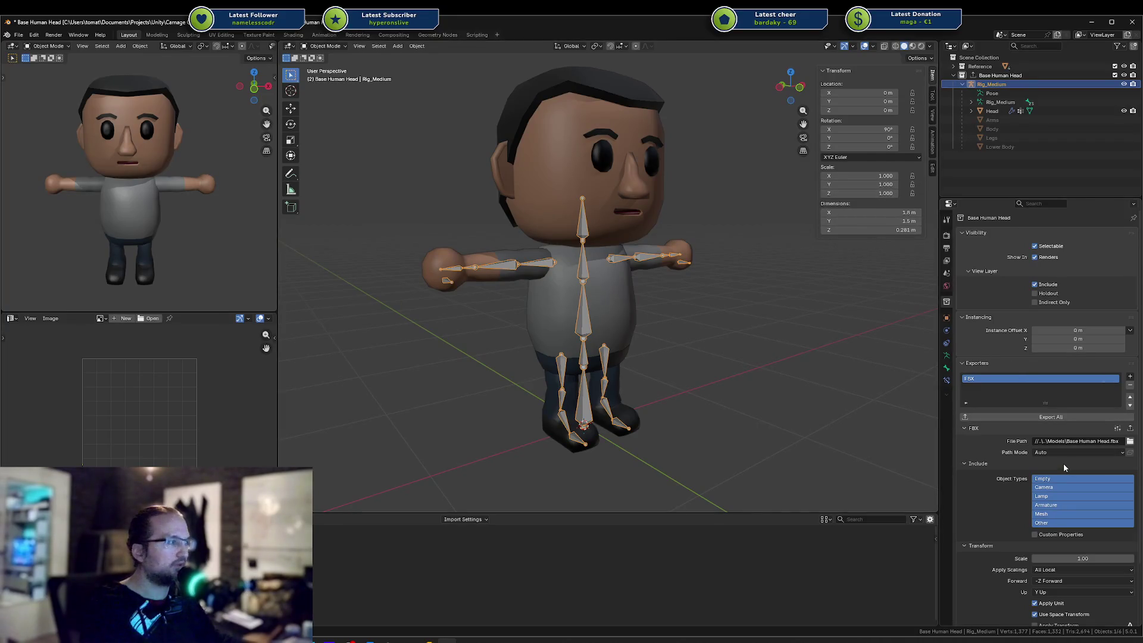
pyautogui.scroll(-2, 1065, 467)
pyautogui.scroll(-2, 1061, 467)
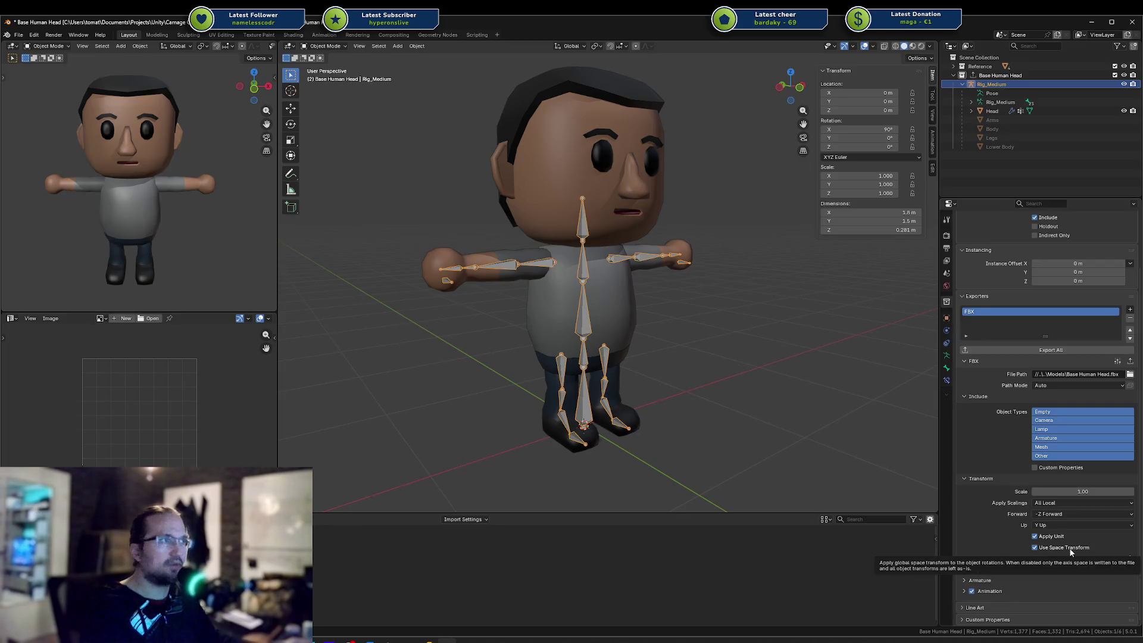
pyautogui.click(808, 425)
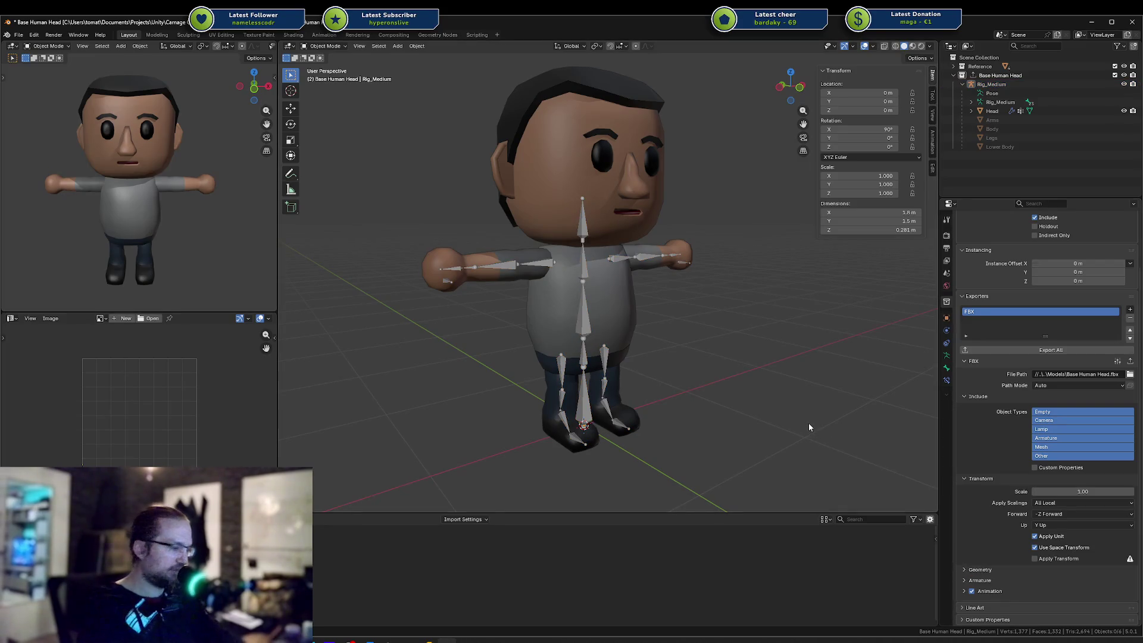
# Reopen Base Human.blend, disable Use Space Transform, save, and export the Base Human collection to FBX
pyautogui.hotkey('ctrl', 'shift', 'o')
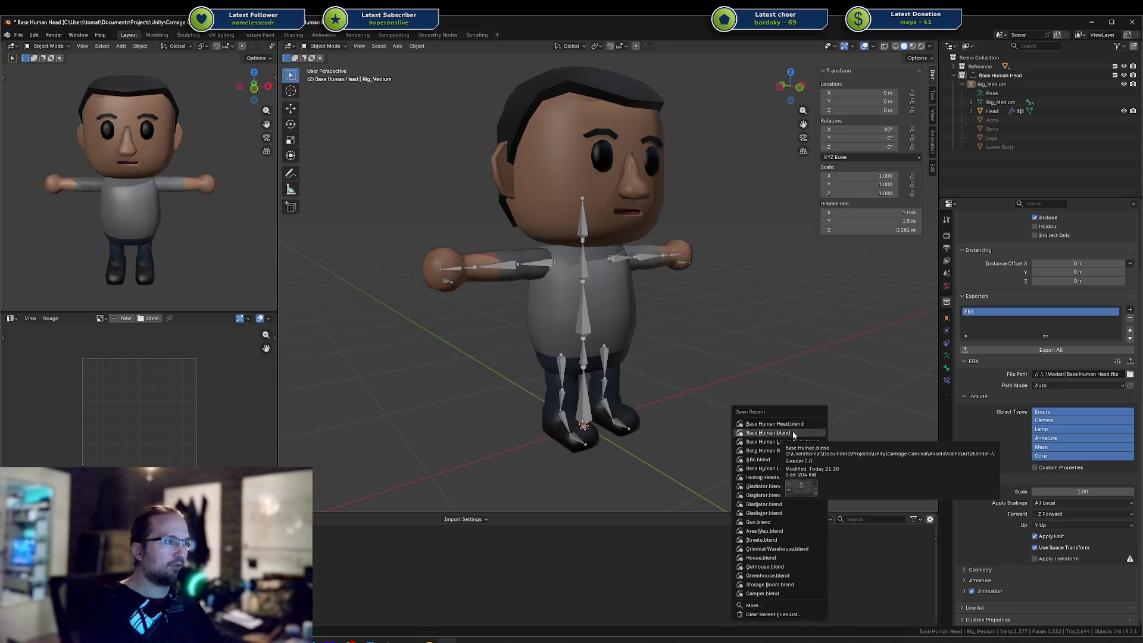
pyautogui.click(794, 435)
pyautogui.click(551, 347)
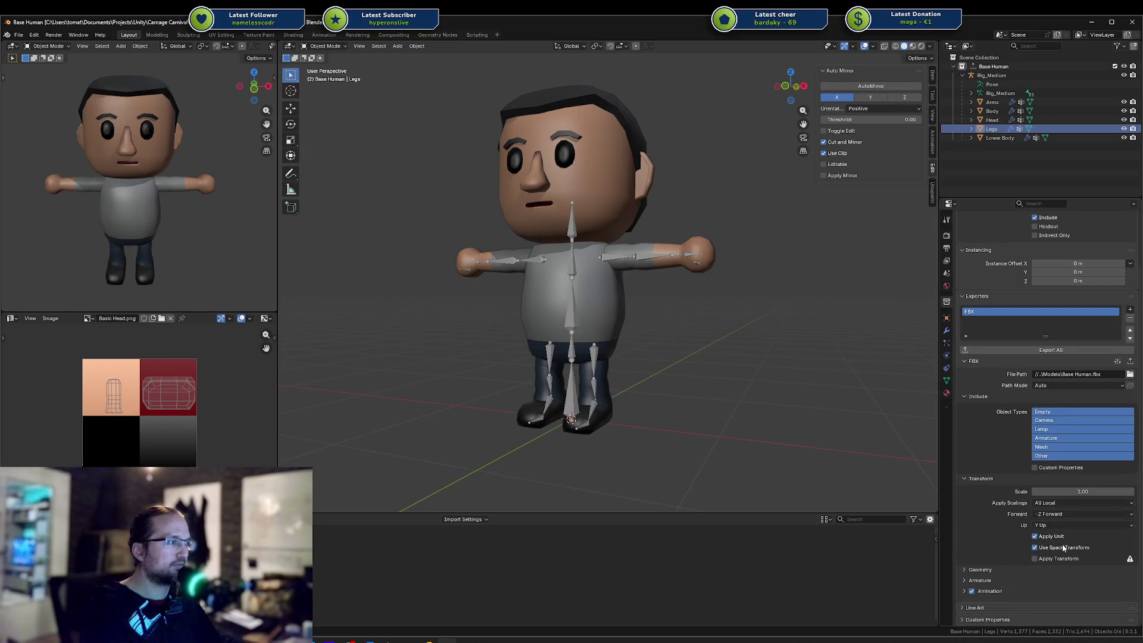
pyautogui.click(1065, 553)
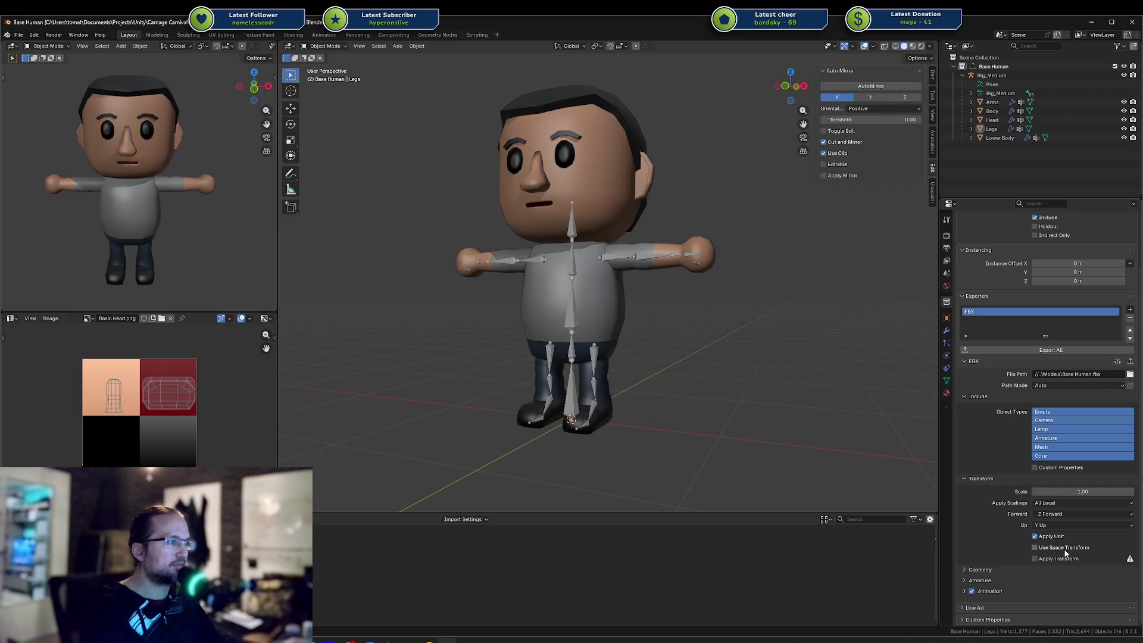
pyautogui.hotkey('ctrl', 's')
pyautogui.click(1049, 351)
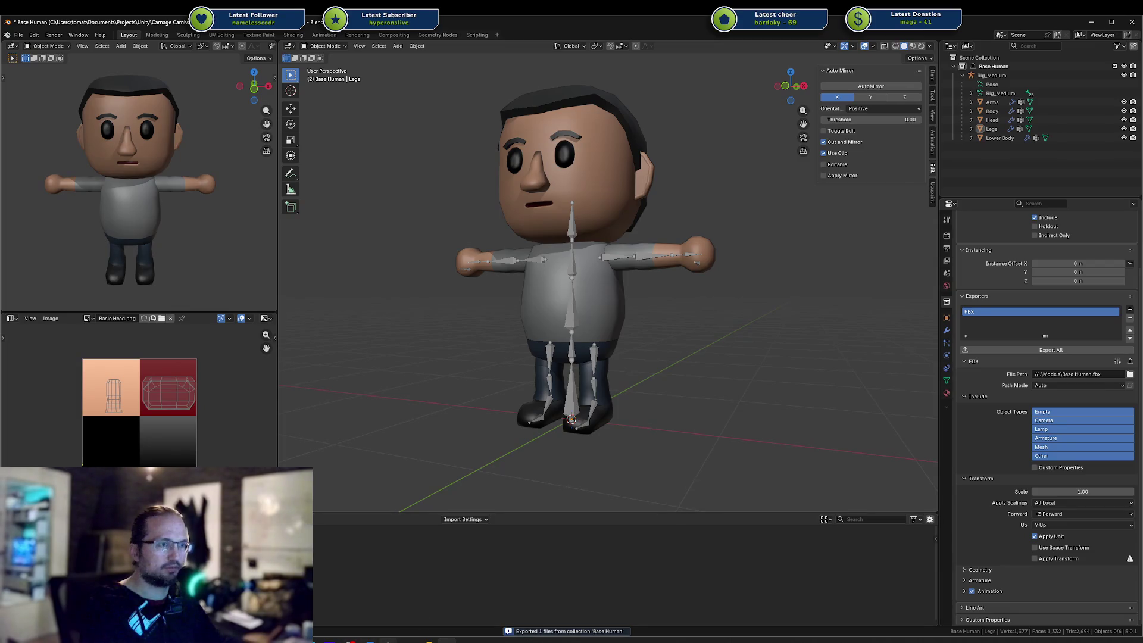
pyautogui.hotkey('alt', 'Tab')
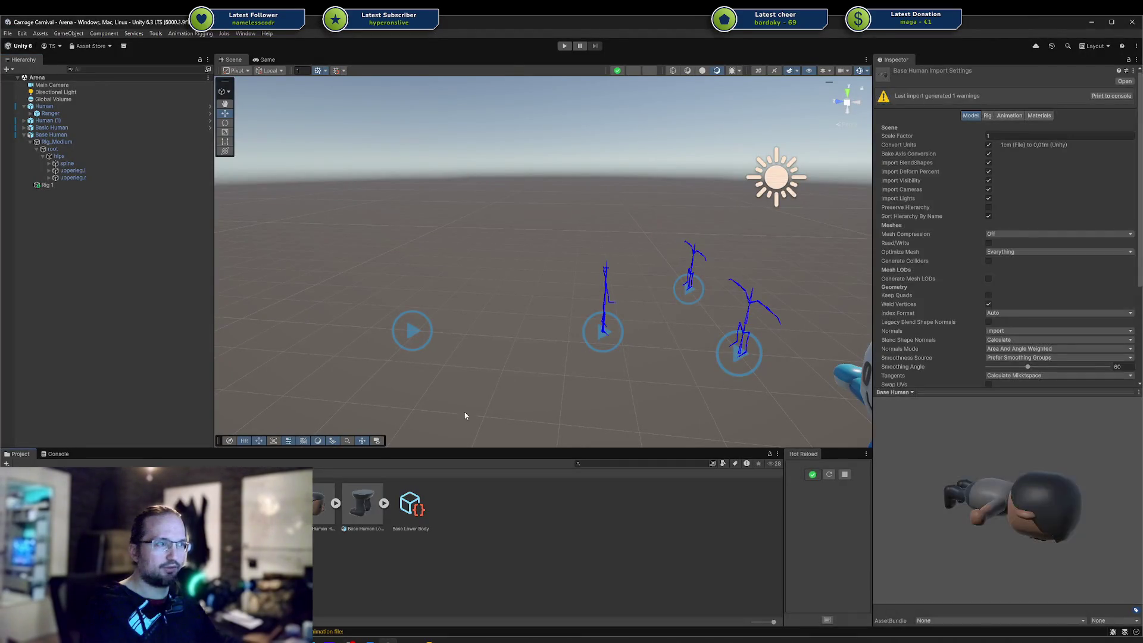
# Reapply Base Human's import settings, place a test copy, inspect Rig_Medium's rotation and scale, then delete it
pyautogui.click(989, 156)
pyautogui.scroll(-5, 1024, 185)
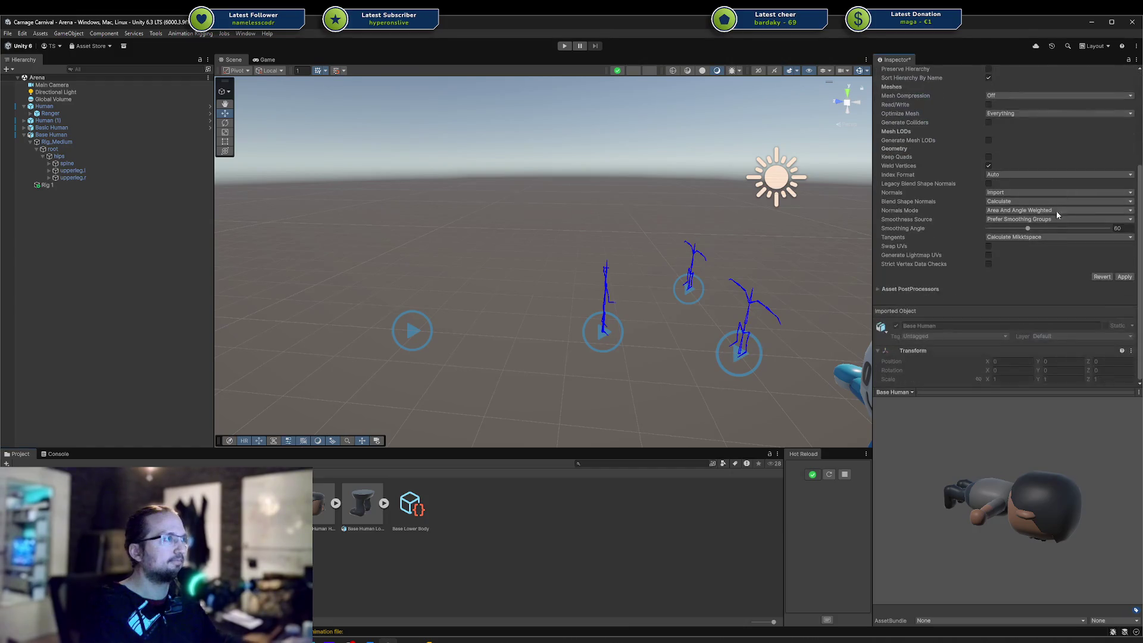
pyautogui.click(1119, 277)
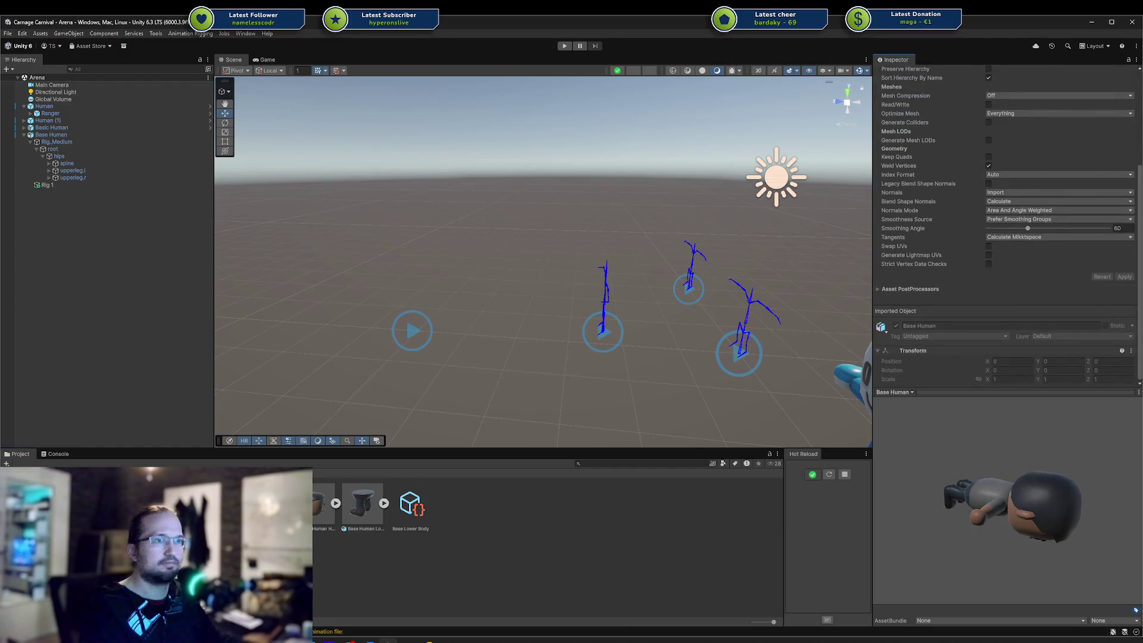
pyautogui.moveTo(274, 503); pyautogui.dragTo(506, 271)
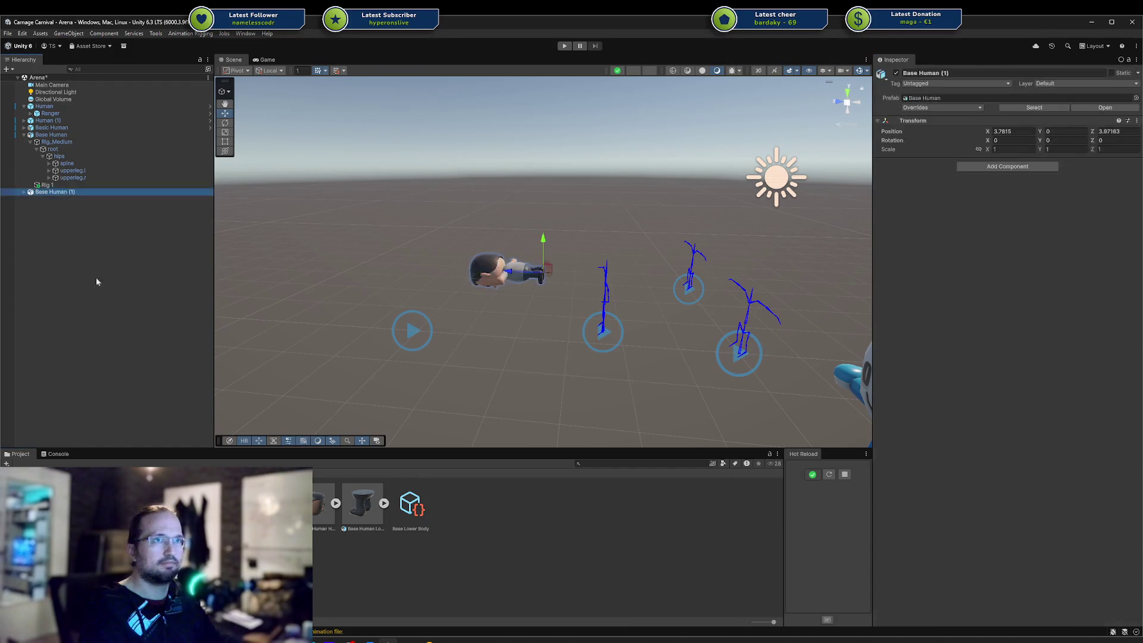
pyautogui.click(24, 192)
pyautogui.click(58, 235)
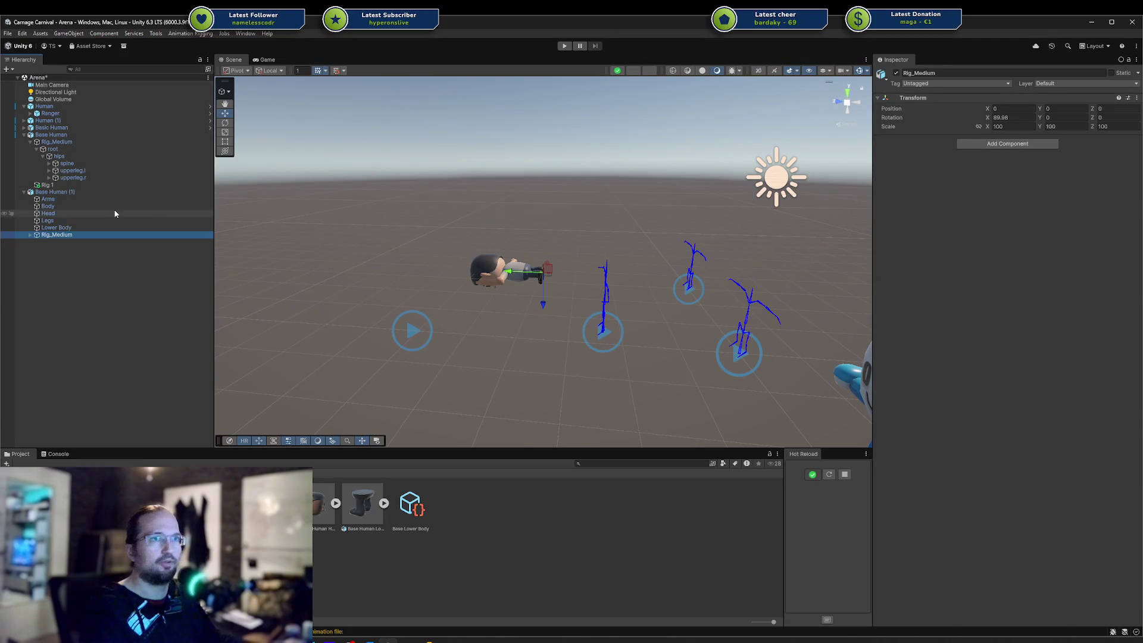
pyautogui.click(98, 194)
pyautogui.press('Delete')
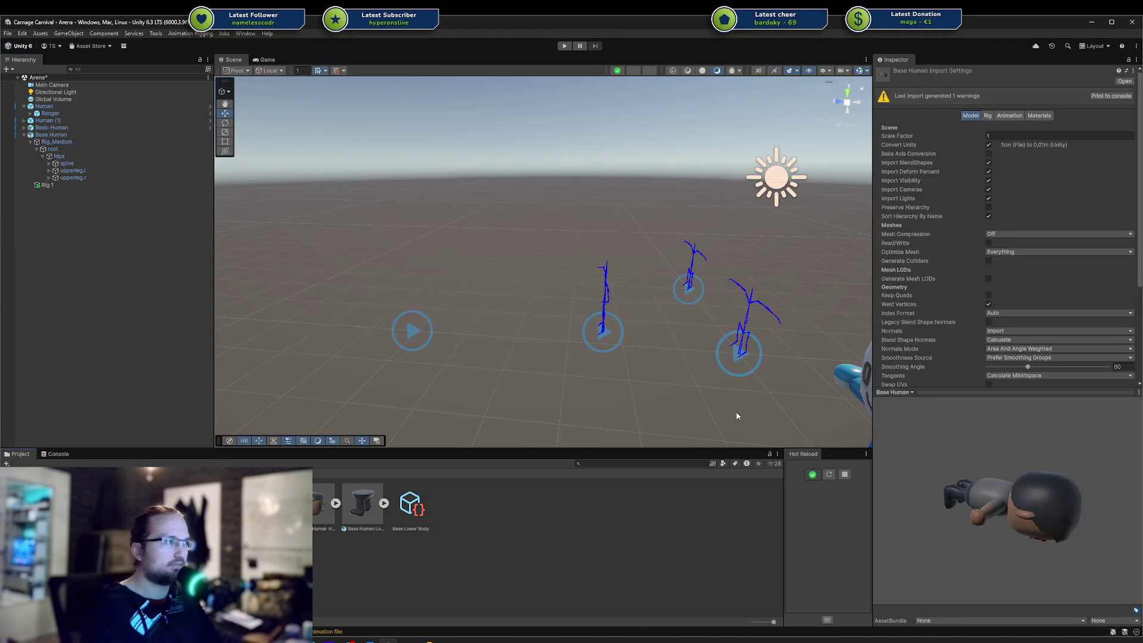
# Toggle an import option and apply it, restore the test copy to recheck Rig_Medium, then delete it
pyautogui.click(988, 154)
pyautogui.scroll(-5, 1030, 180)
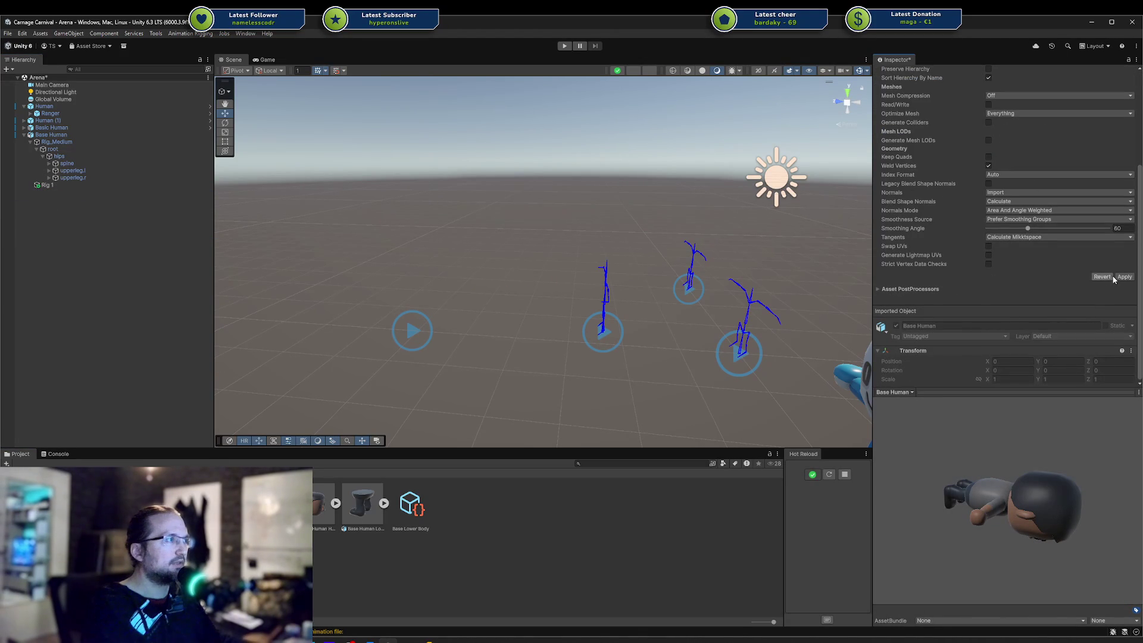
pyautogui.click(1116, 278)
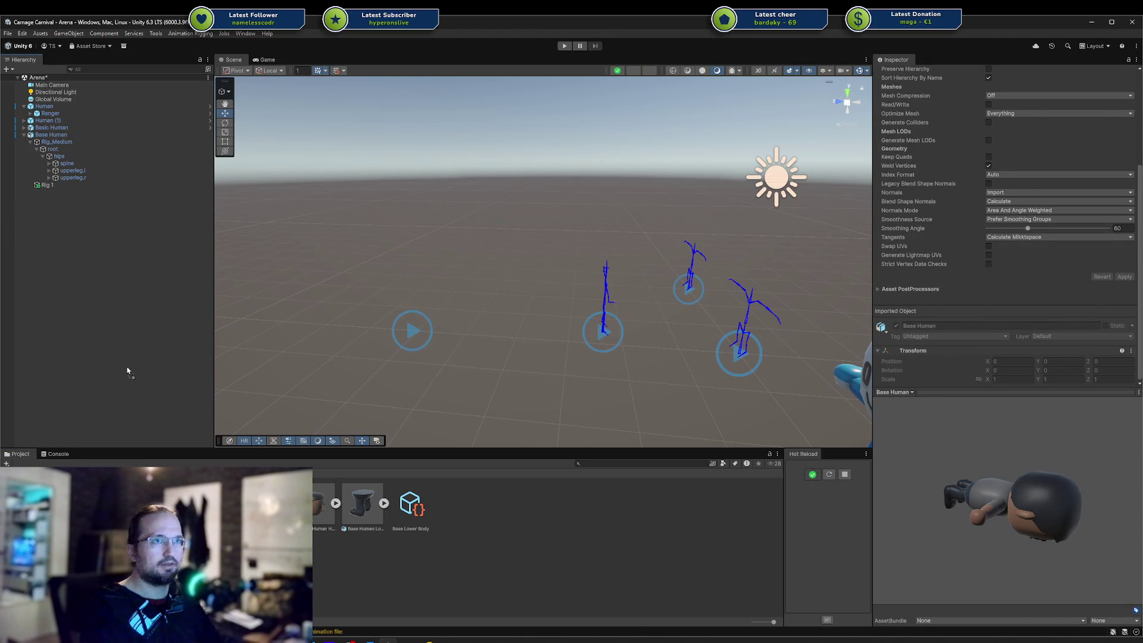
pyautogui.hotkey('ctrl', 'z')
pyautogui.click(24, 193)
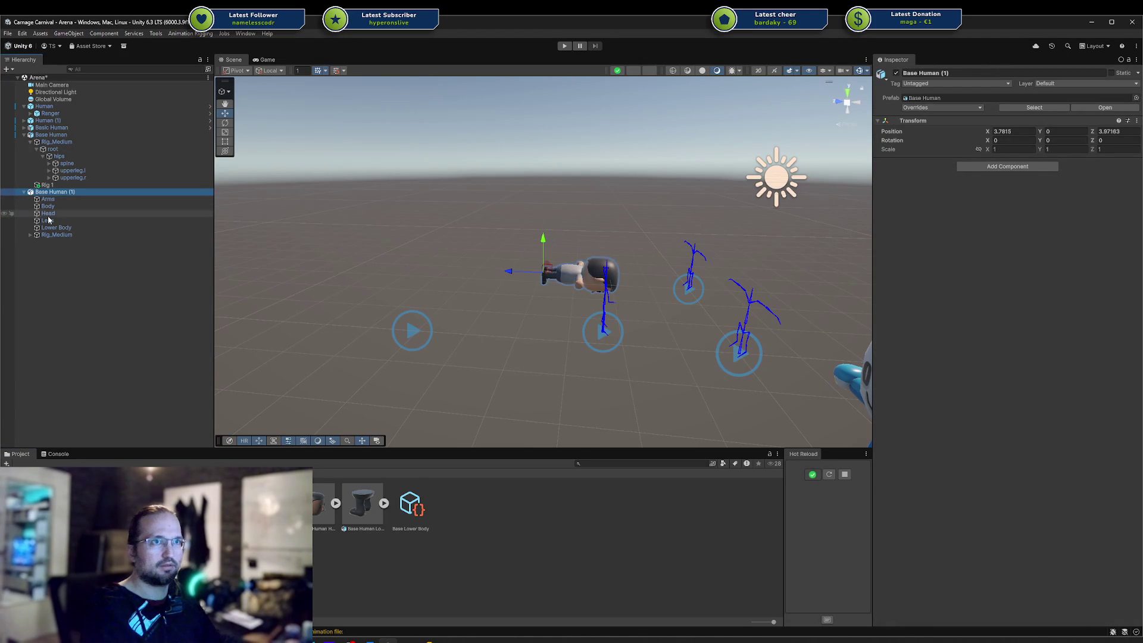
pyautogui.click(56, 236)
pyautogui.click(57, 192)
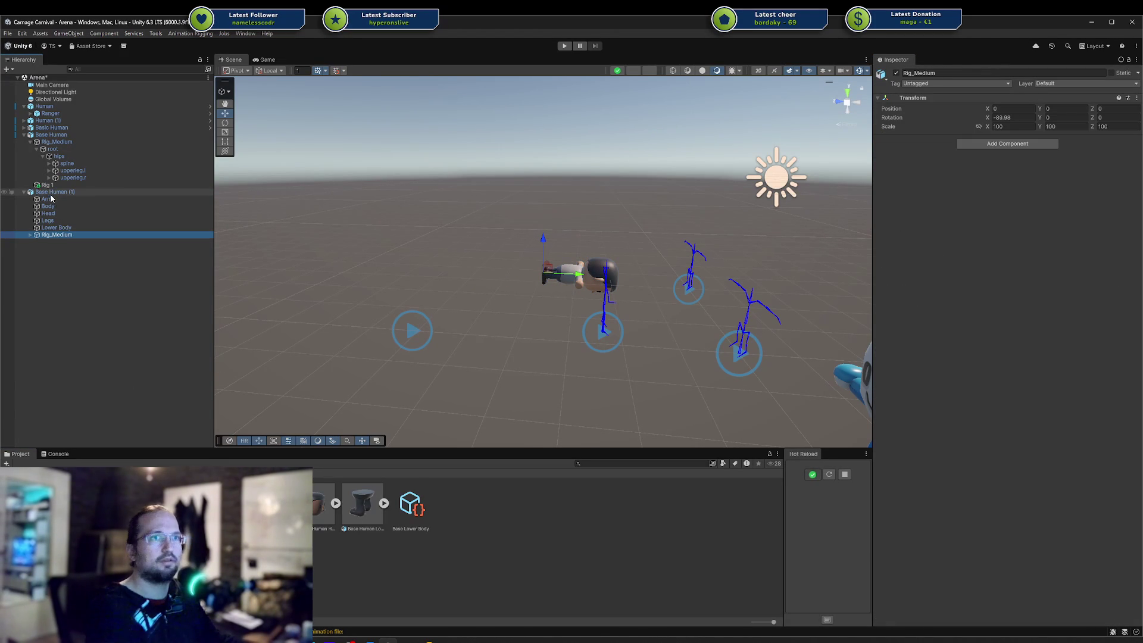
pyautogui.press('Delete')
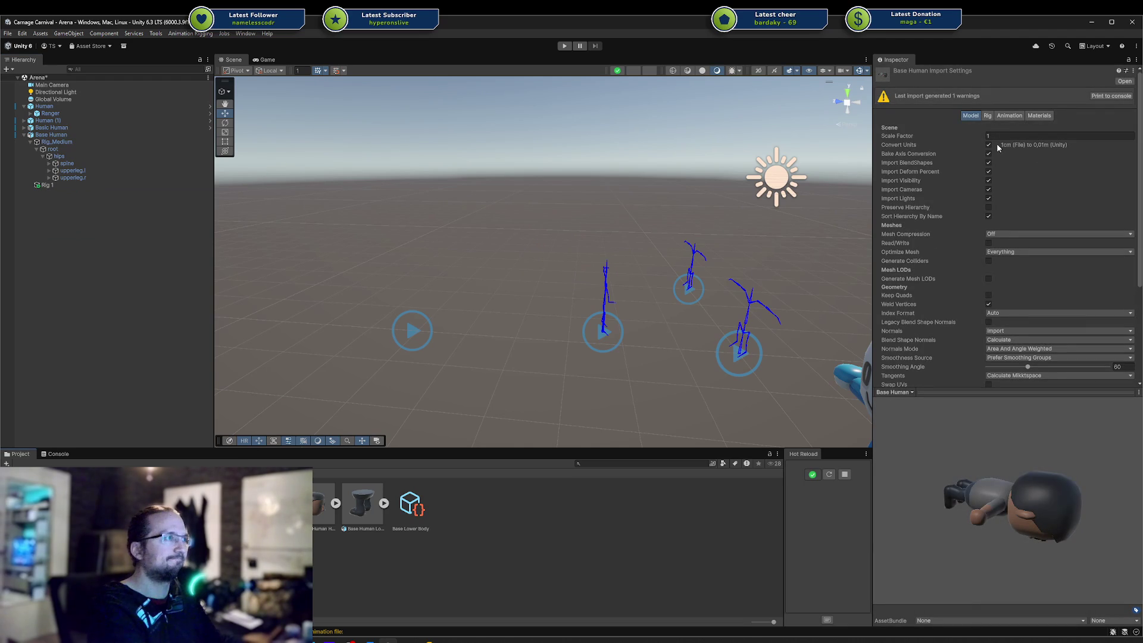
# Test the Bake Axis Conversion and Convert Units toggles, applying and then reverting the Convert Units change
pyautogui.click(988, 153)
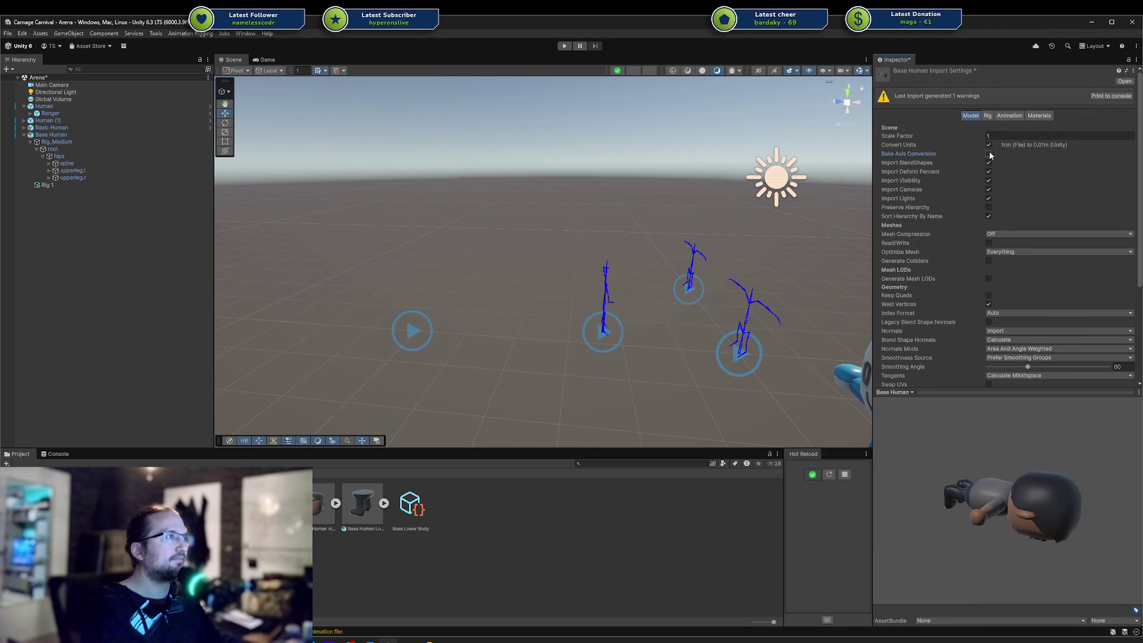
pyautogui.scroll(-1, 1055, 179)
pyautogui.click(989, 129)
pyautogui.click(989, 121)
pyautogui.scroll(-5, 1012, 178)
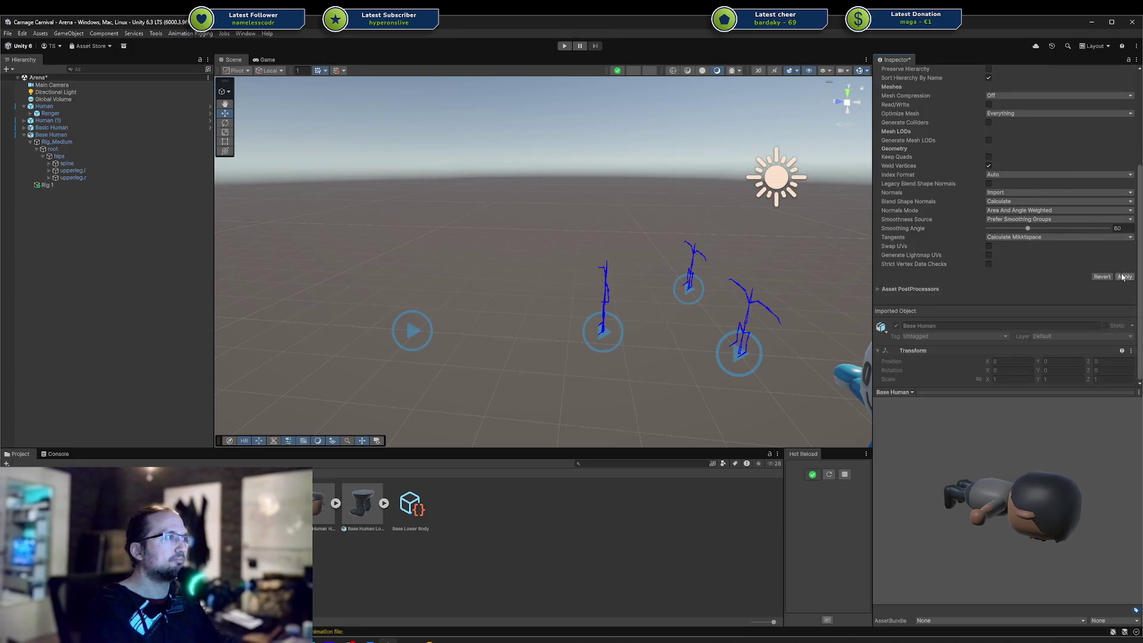
pyautogui.click(1124, 277)
pyautogui.scroll(5, 1010, 187)
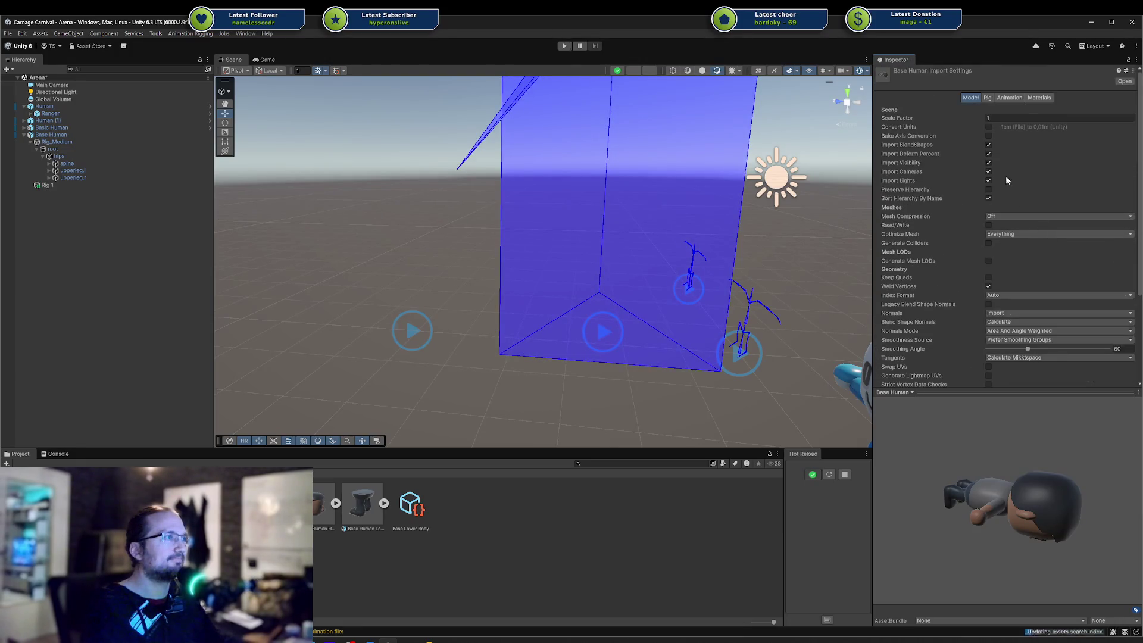
pyautogui.click(988, 127)
pyautogui.scroll(-5, 1032, 190)
pyautogui.click(1124, 278)
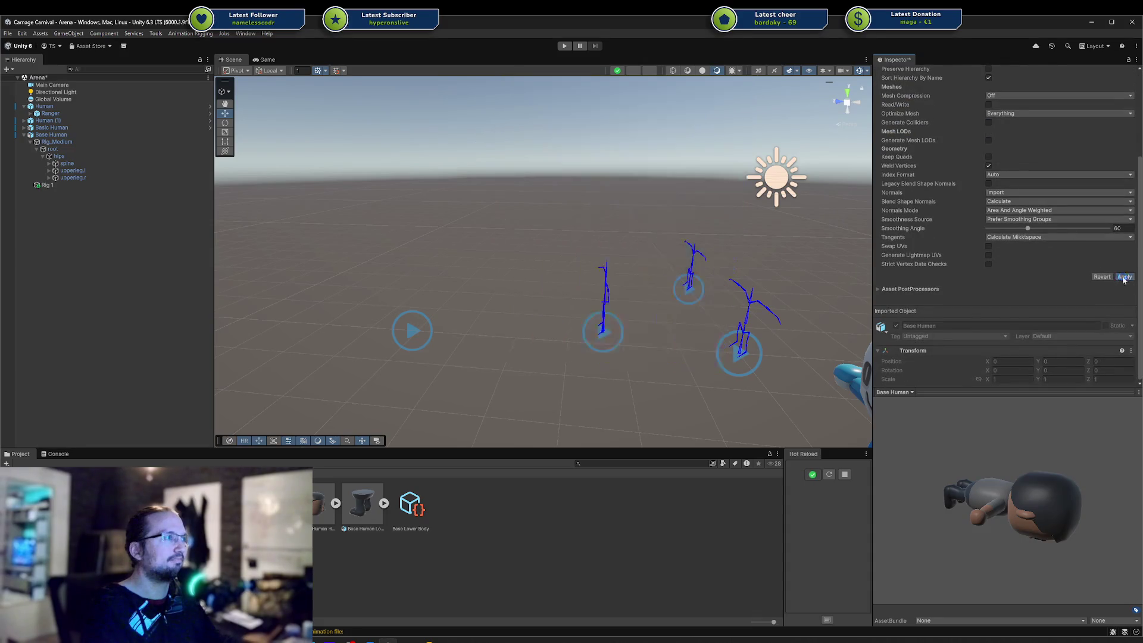
pyautogui.hotkey('alt', 'Tab')
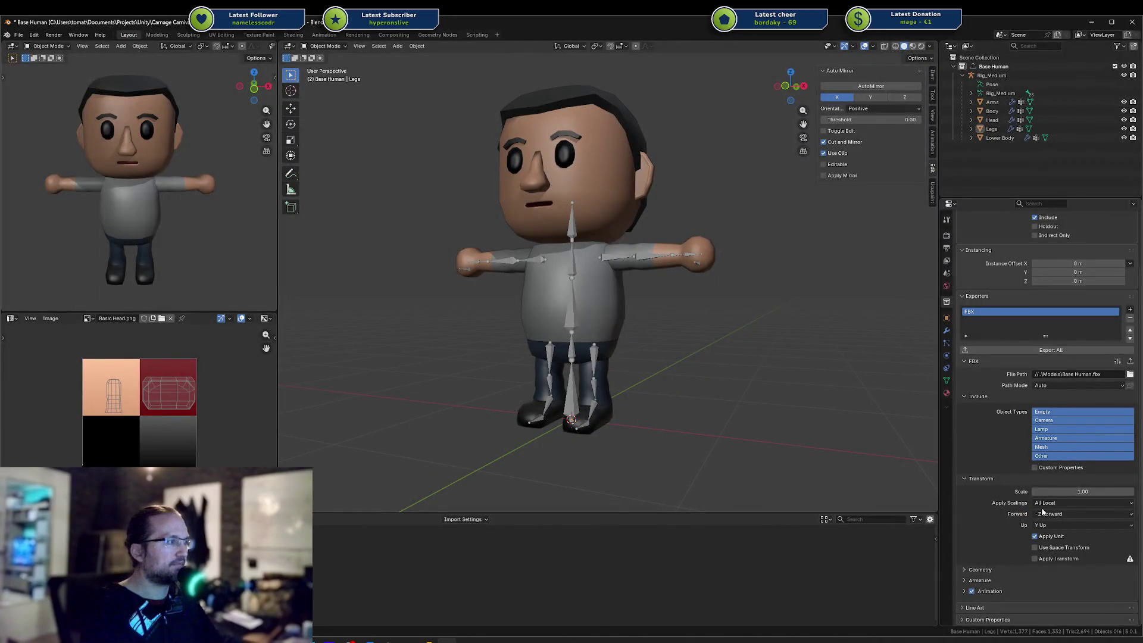
# Set Apply Scalings to FBX Units Scale, save, and re-export the Base Human collection to FBX
pyautogui.click(1060, 503)
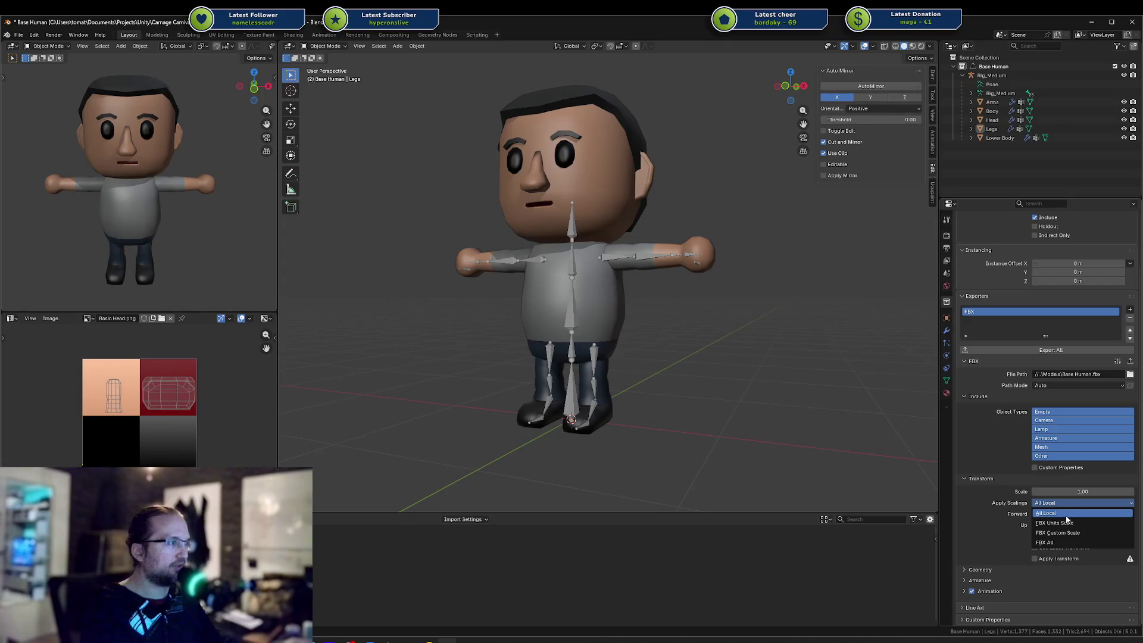
pyautogui.click(1060, 523)
pyautogui.hotkey('ctrl', 's')
pyautogui.click(1046, 351)
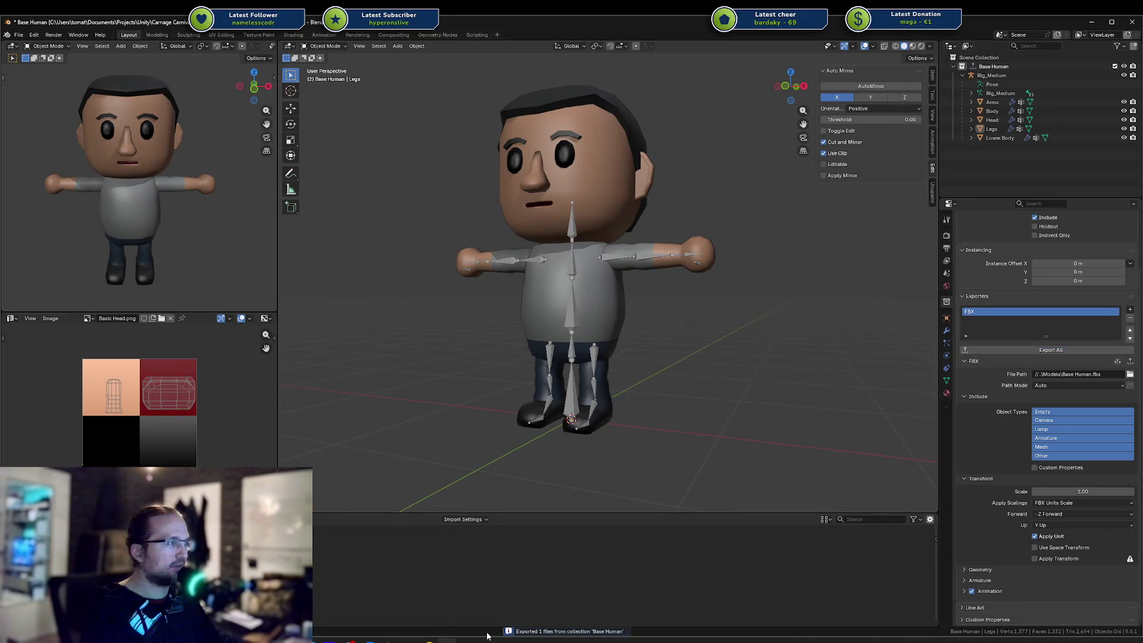
pyautogui.click(1051, 351)
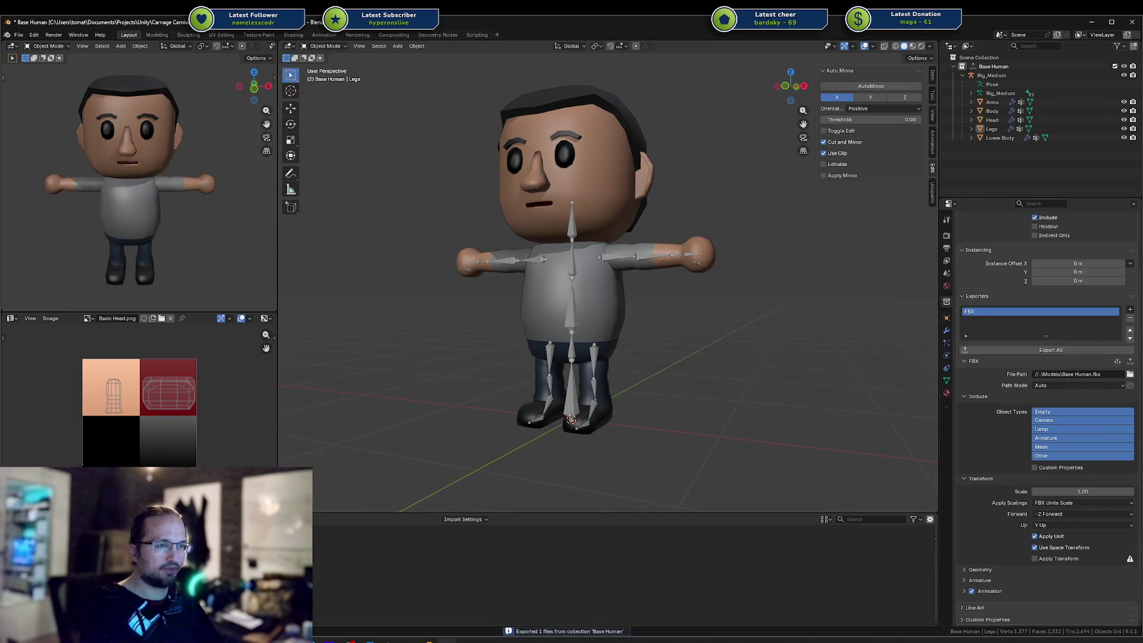
pyautogui.click(387, 604)
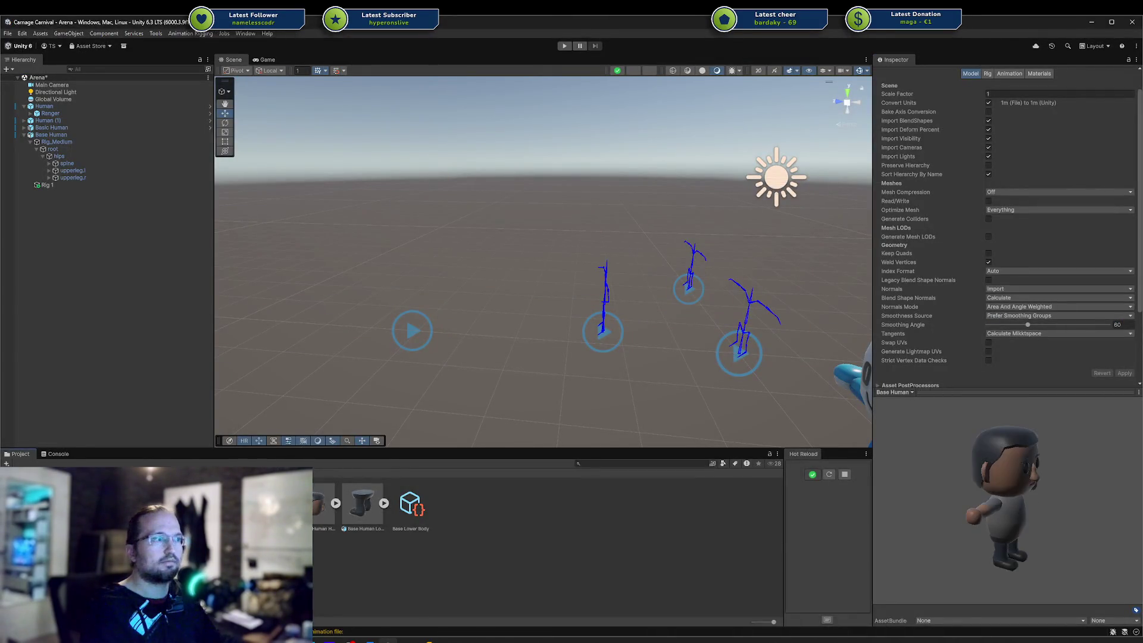
# Place a test Base Human (1), check its Rig_Medium rotation 0 and scale 1, then delete it
pyautogui.moveTo(133, 382); pyautogui.dragTo(65, 222)
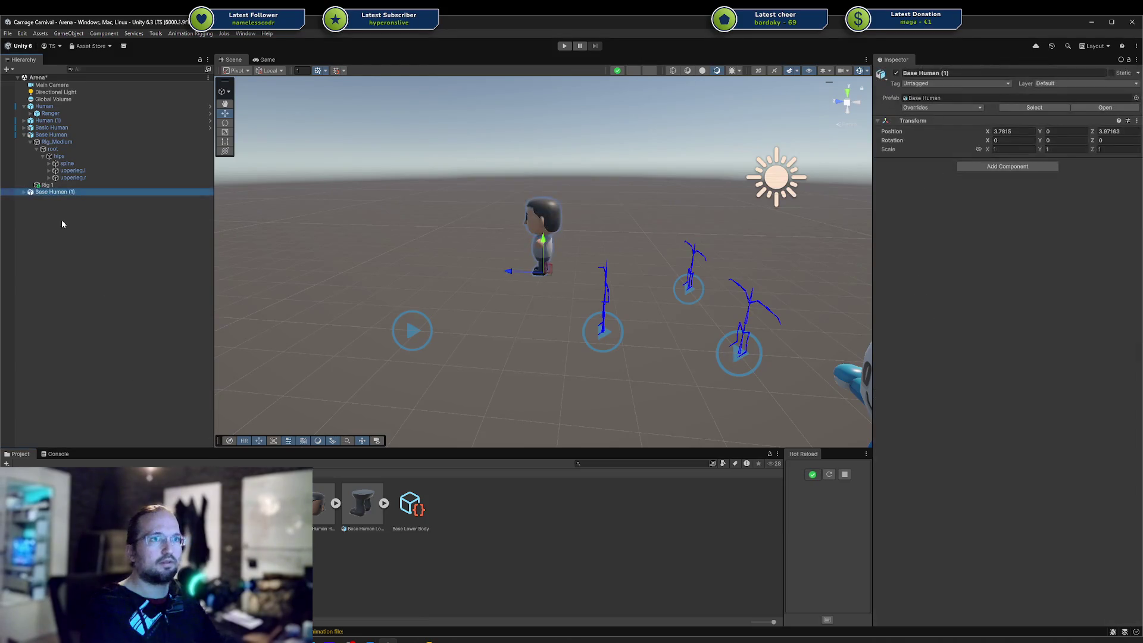
pyautogui.click(24, 193)
pyautogui.click(55, 234)
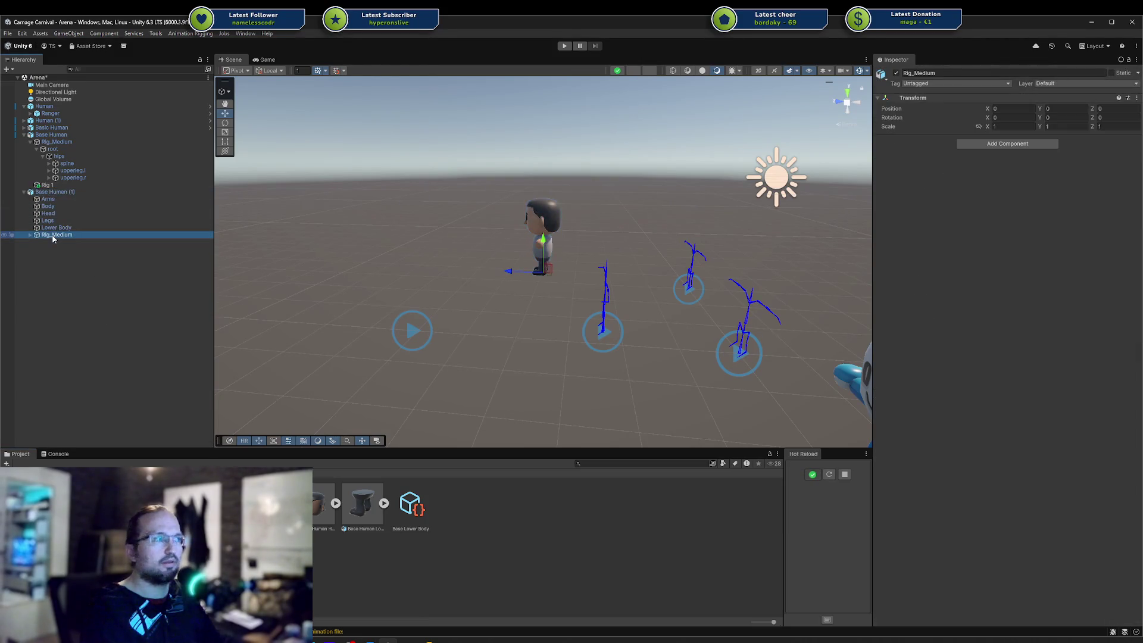
pyautogui.click(55, 227)
pyautogui.click(43, 192)
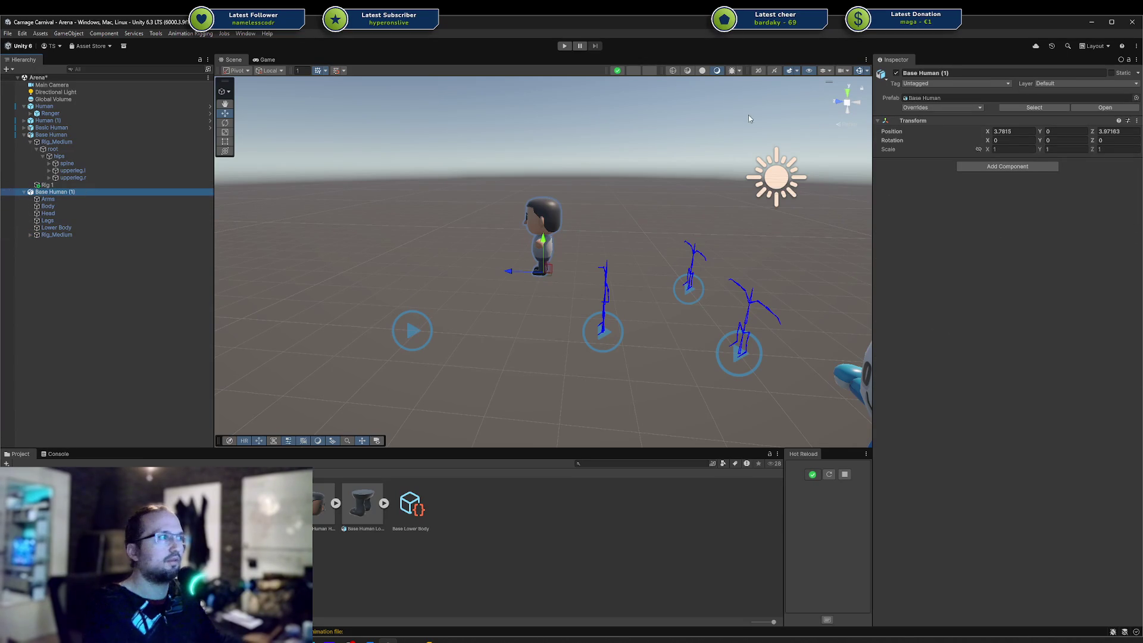
pyautogui.press('Delete')
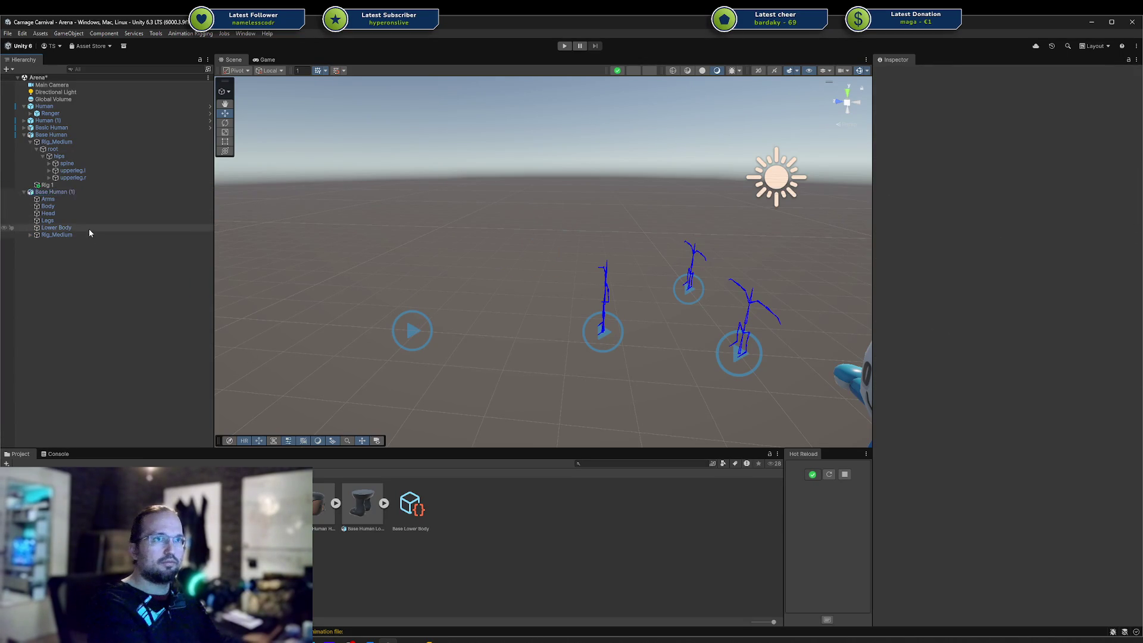
# Review the Base Human model's Model, Rig and Animation import tabs
pyautogui.click(322, 506)
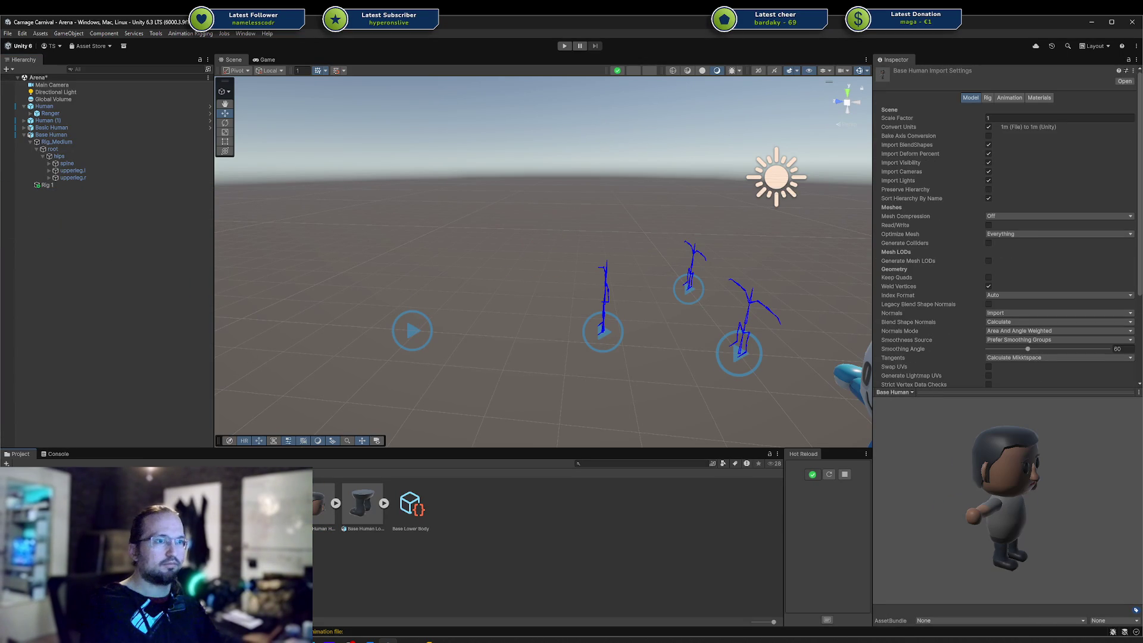
pyautogui.click(987, 98)
pyautogui.click(1010, 98)
pyautogui.click(991, 97)
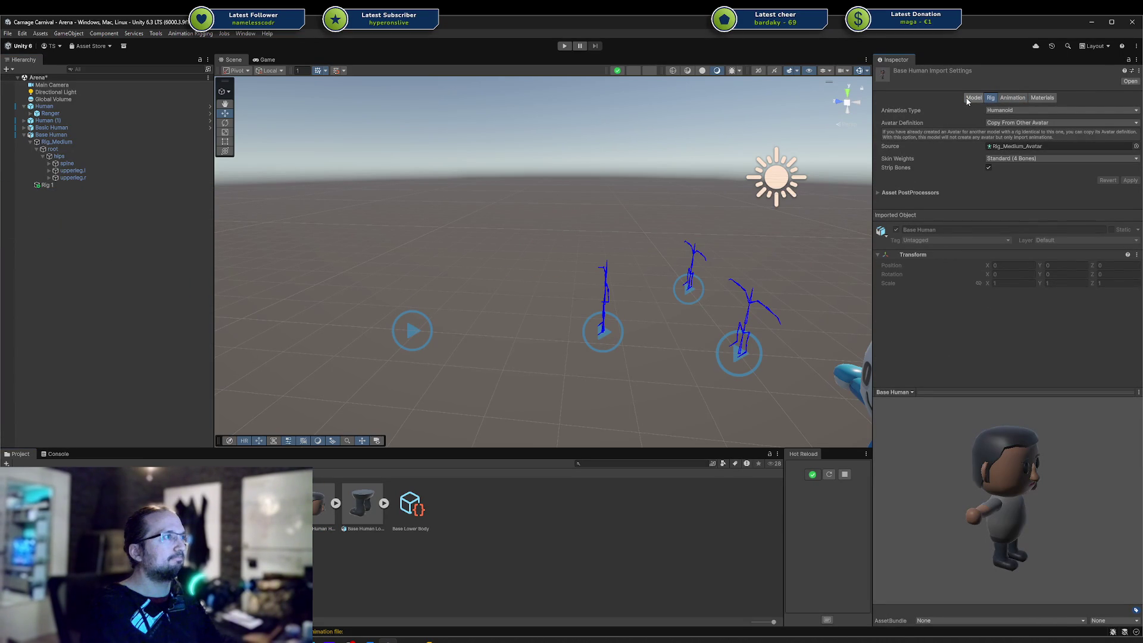
pyautogui.click(972, 97)
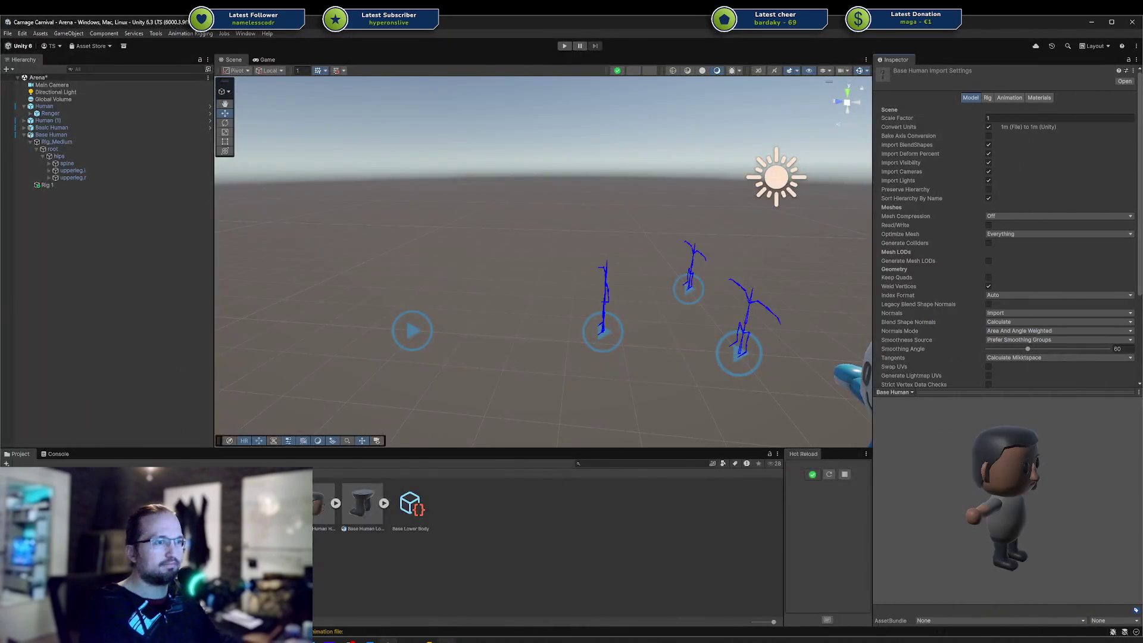
pyautogui.hotkey('alt', 'Tab')
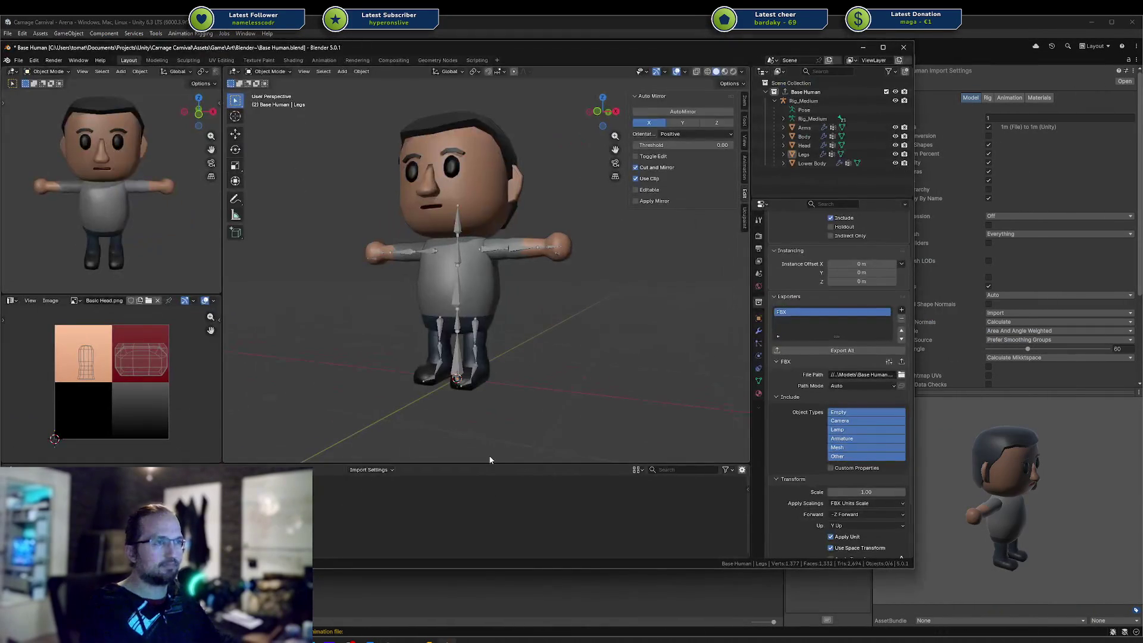
# Open Base Human Head.blend from the recent files list, discarding the current file
pyautogui.hotkey('ctrl', 'shift', 'o')
pyautogui.press('Up')
pyautogui.press('Up')
pyautogui.press('Up')
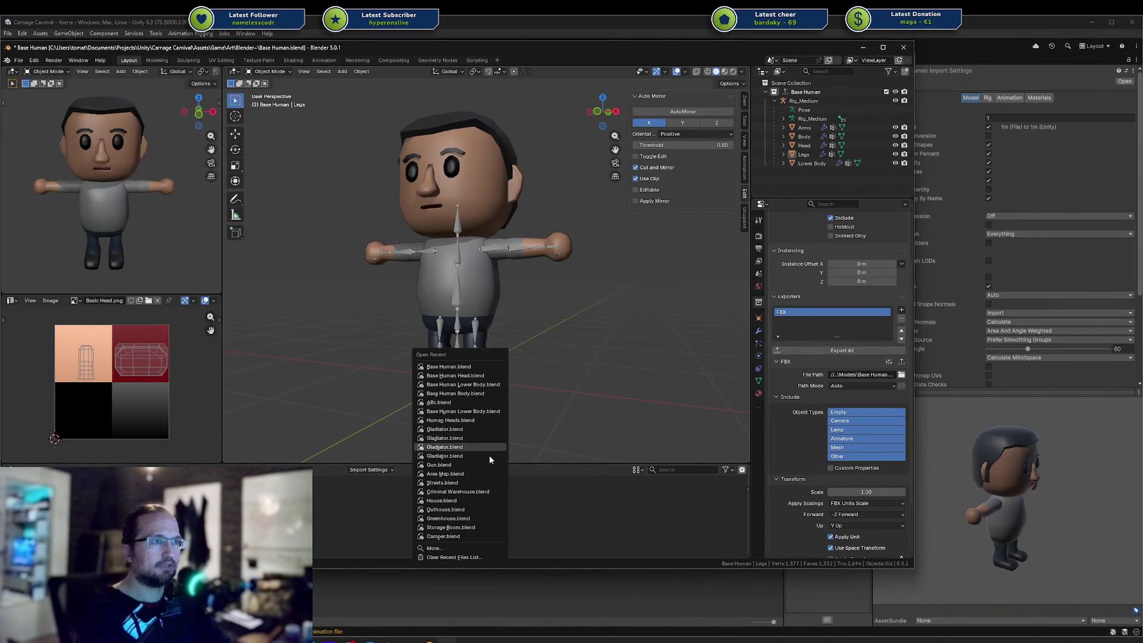
pyautogui.press('Up')
pyautogui.press('Up')
pyautogui.press('Up')
pyautogui.press('Return')
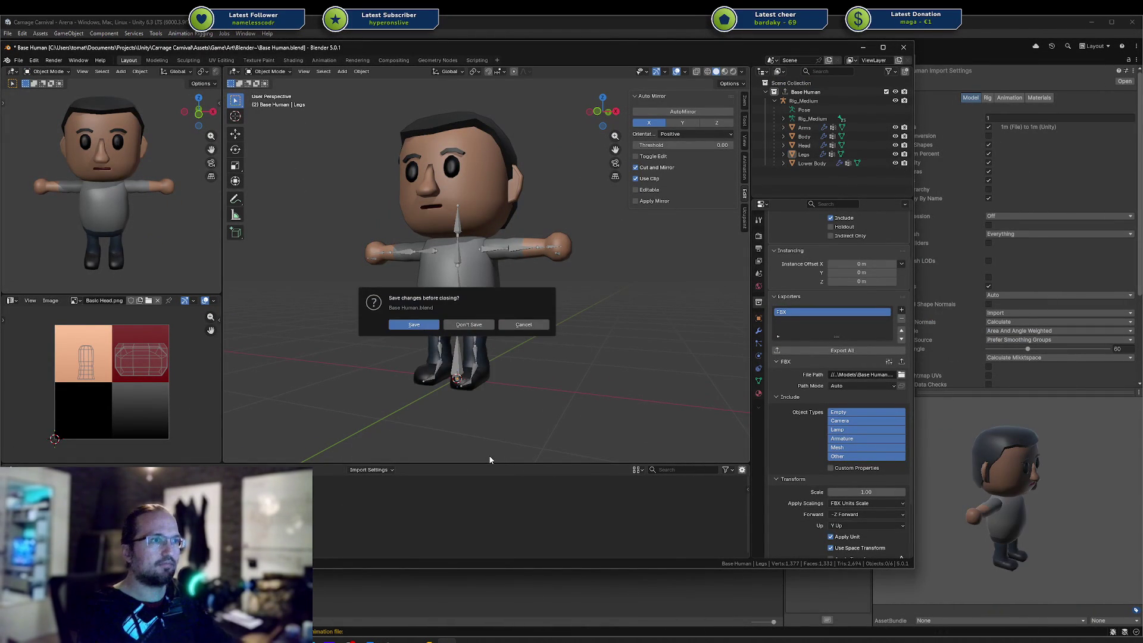
pyautogui.press('Return')
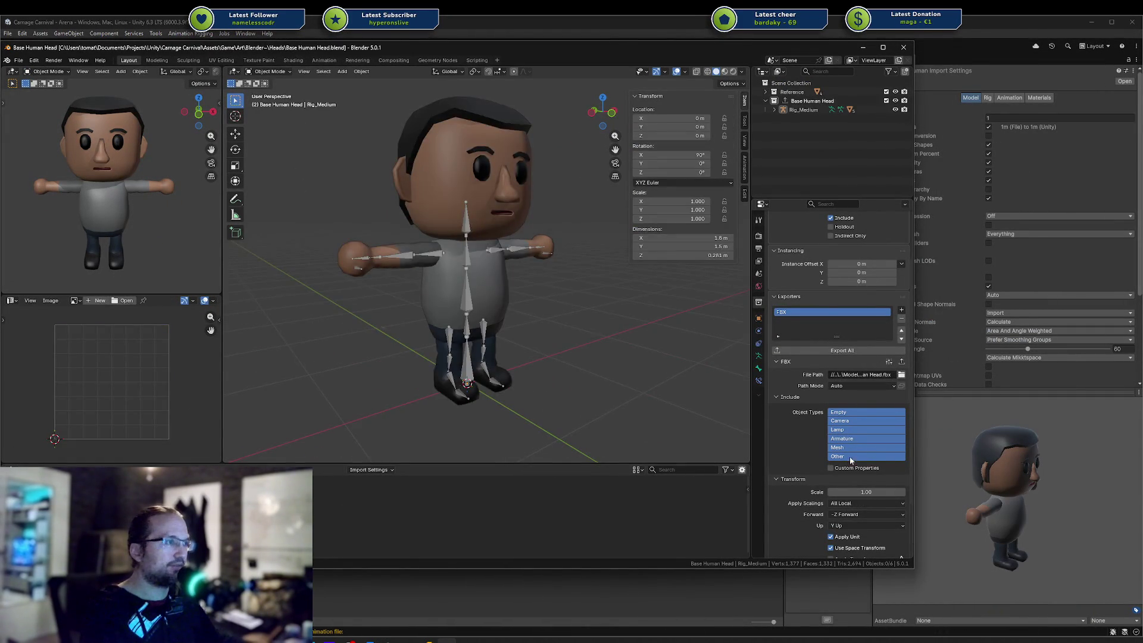
# Set the FBX export scaling to FBX Units Scale and export the Base Human Head collection
pyautogui.scroll(-2, 854, 463)
pyautogui.click(851, 467)
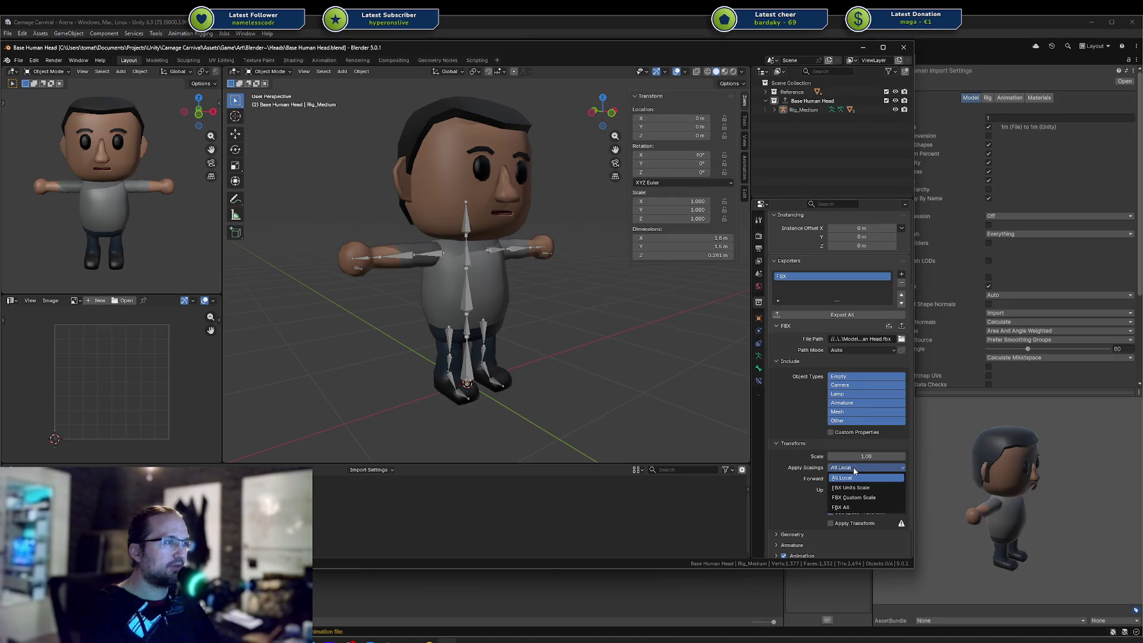
pyautogui.click(870, 487)
pyautogui.click(797, 316)
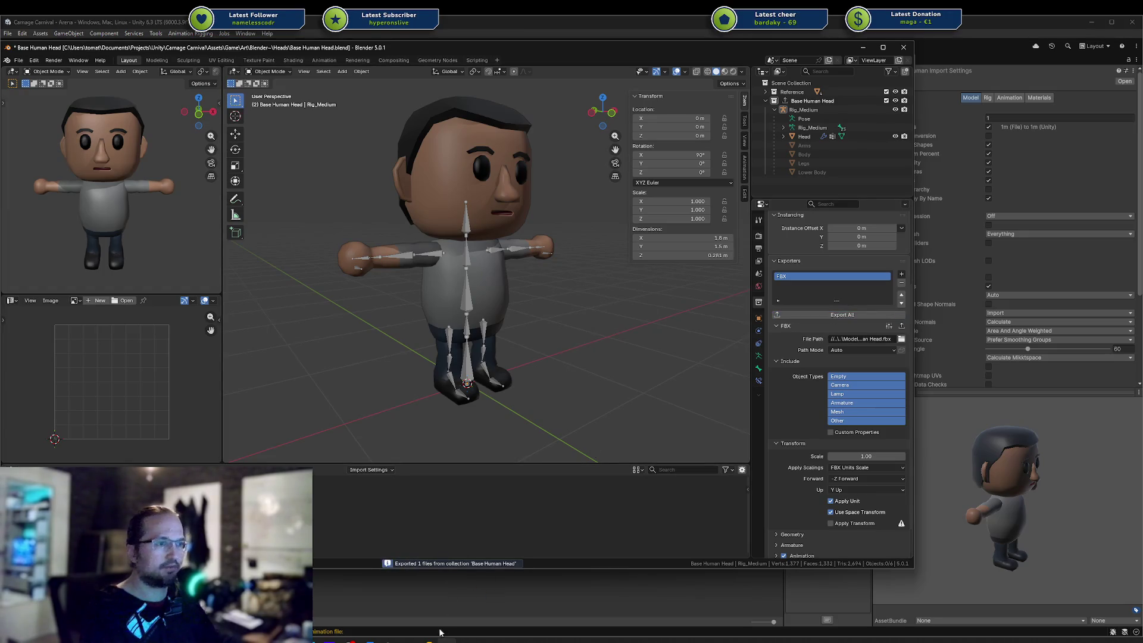
pyautogui.moveTo(387, 638)
pyautogui.click(389, 601)
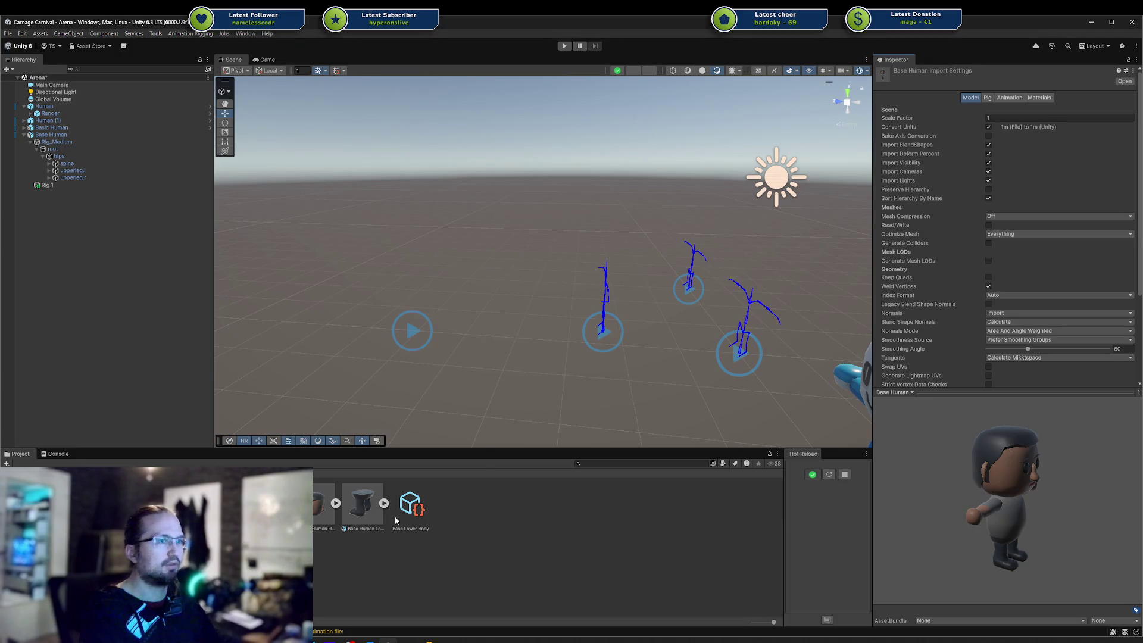
# Assign the Base Head asset to Base Human's Human Model Head slot
pyautogui.click(331, 515)
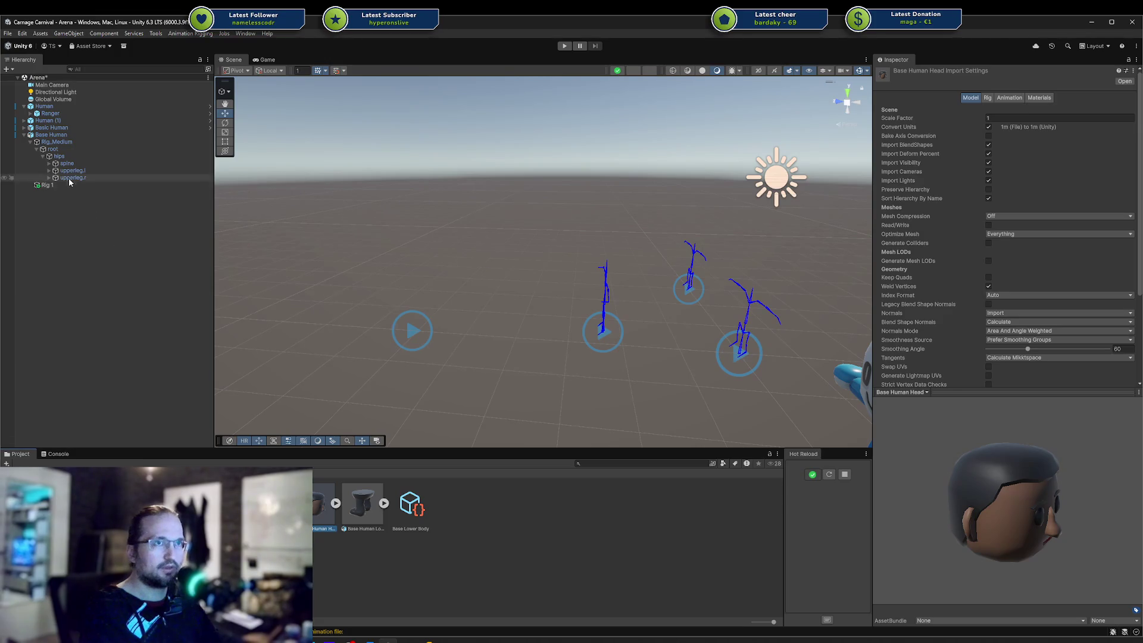
pyautogui.click(70, 136)
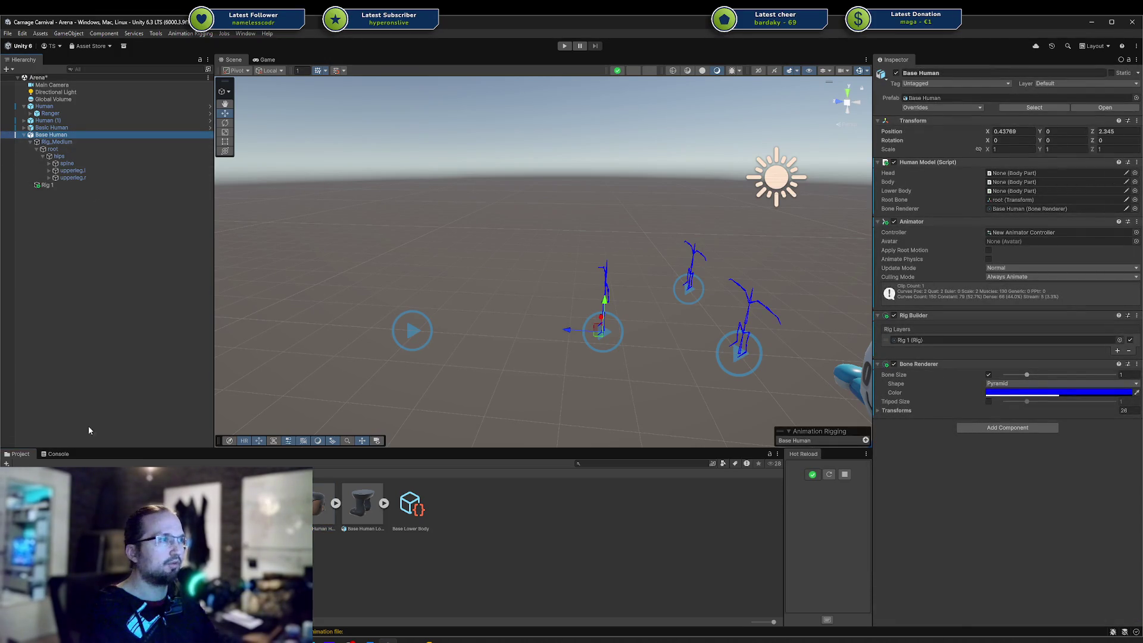
pyautogui.moveTo(321, 505); pyautogui.dragTo(1094, 174)
# Frame and orbit around the spawned Head(Clone) to check its sideways orientation
pyautogui.scroll(5, 551, 258)
pyautogui.moveTo(716, 271)
pyautogui.mouseDown()
pyautogui.moveTo(584, 278)
pyautogui.moveTo(601, 296)
pyautogui.moveTo(688, 258)
pyautogui.mouseUp()
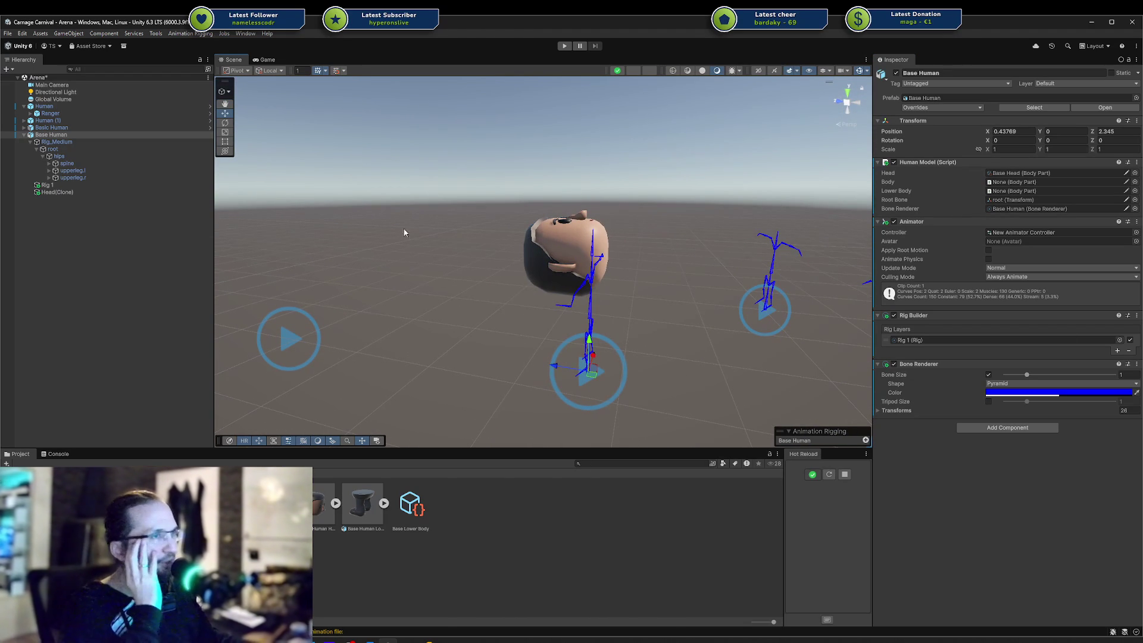
pyautogui.click(551, 226)
pyautogui.press('f')
pyautogui.moveTo(558, 244)
pyautogui.mouseDown()
pyautogui.moveTo(650, 293)
pyautogui.moveTo(717, 258)
pyautogui.moveTo(702, 281)
pyautogui.mouseUp()
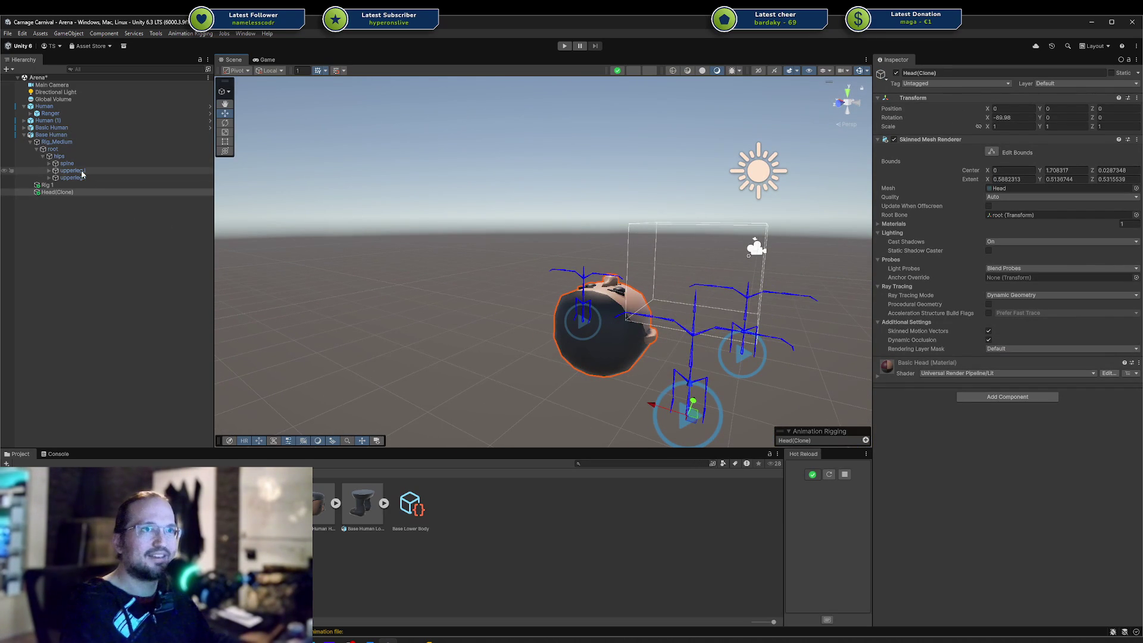
pyautogui.click(61, 194)
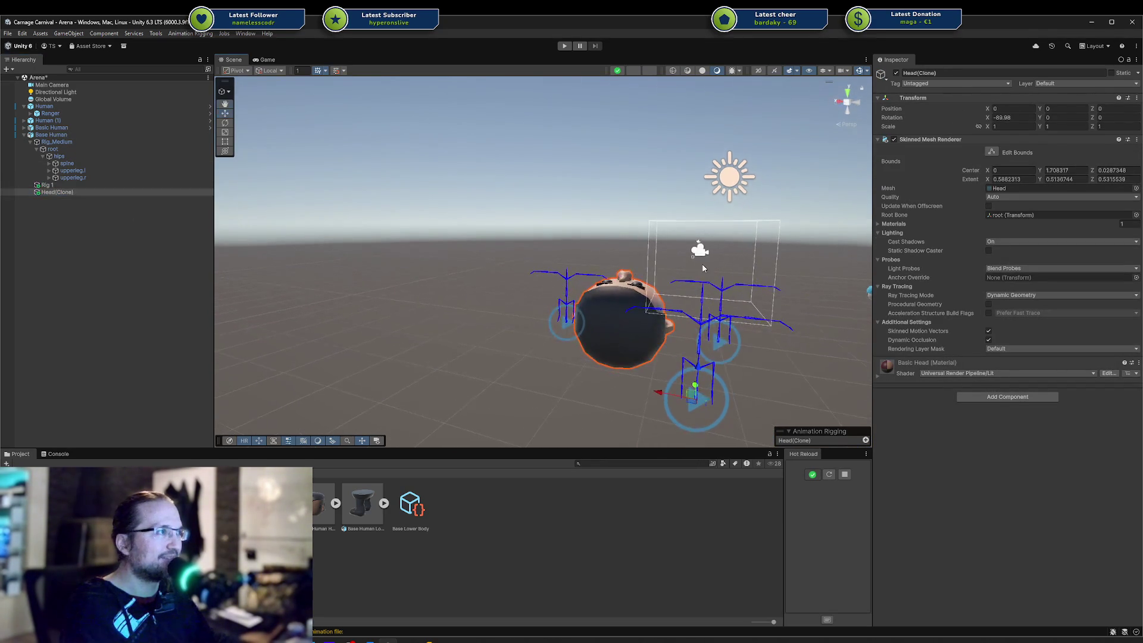
pyautogui.moveTo(675, 250)
pyautogui.mouseDown()
pyautogui.moveTo(609, 223)
pyautogui.moveTo(598, 232)
pyautogui.mouseUp()
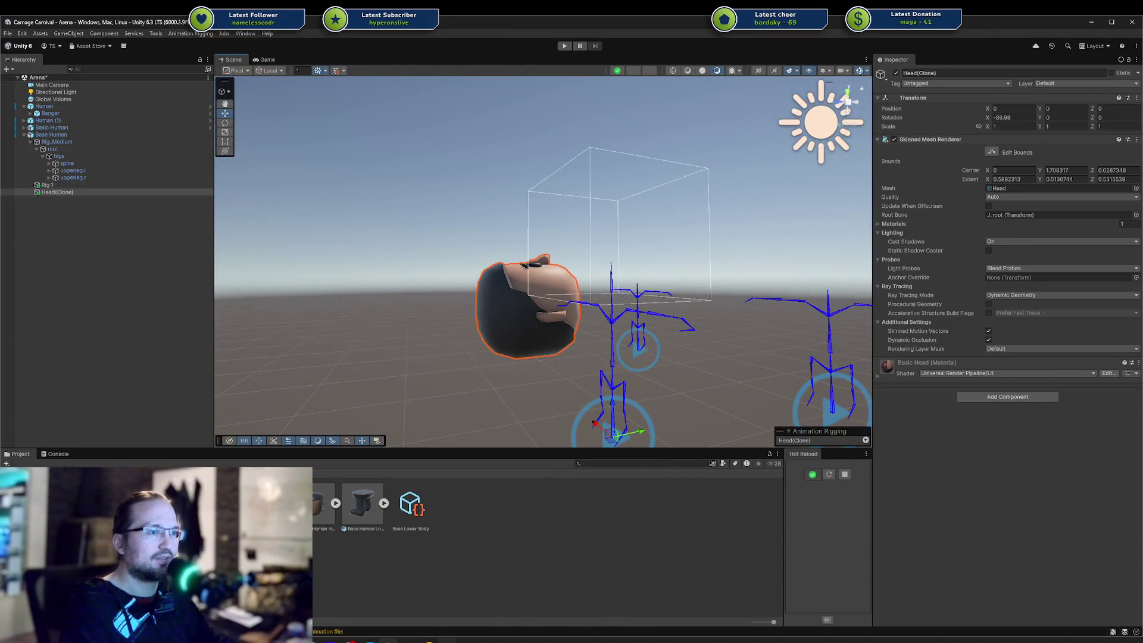
pyautogui.hotkey('alt', 'Tab')
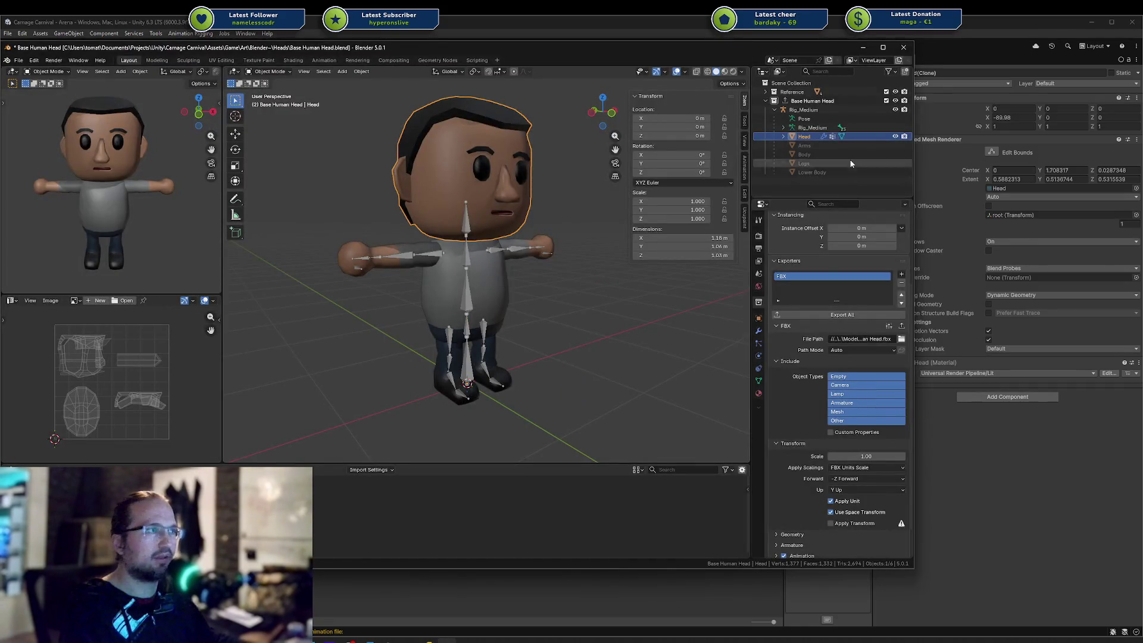
pyautogui.press('Tab')
pyautogui.press('a')
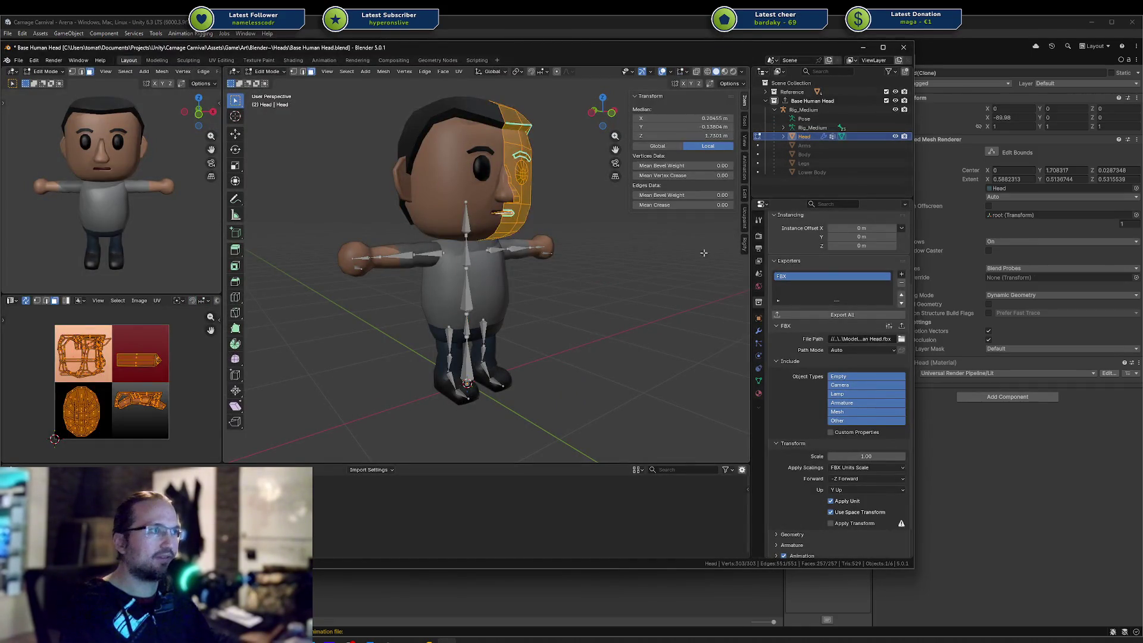
pyautogui.click(758, 381)
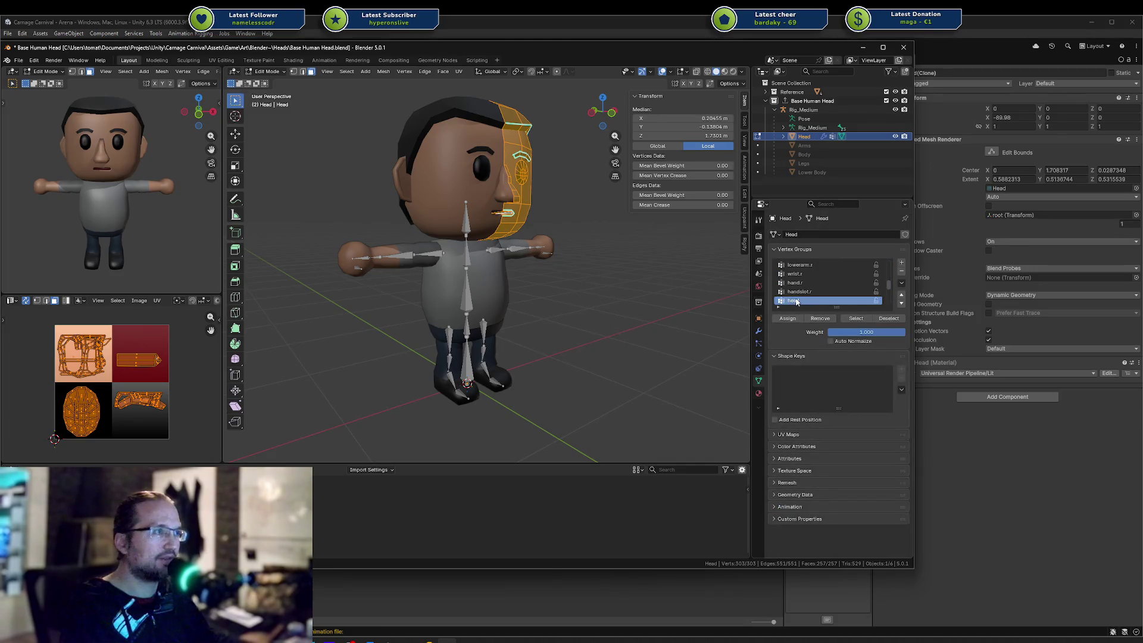
pyautogui.hotkey('alt', 'a')
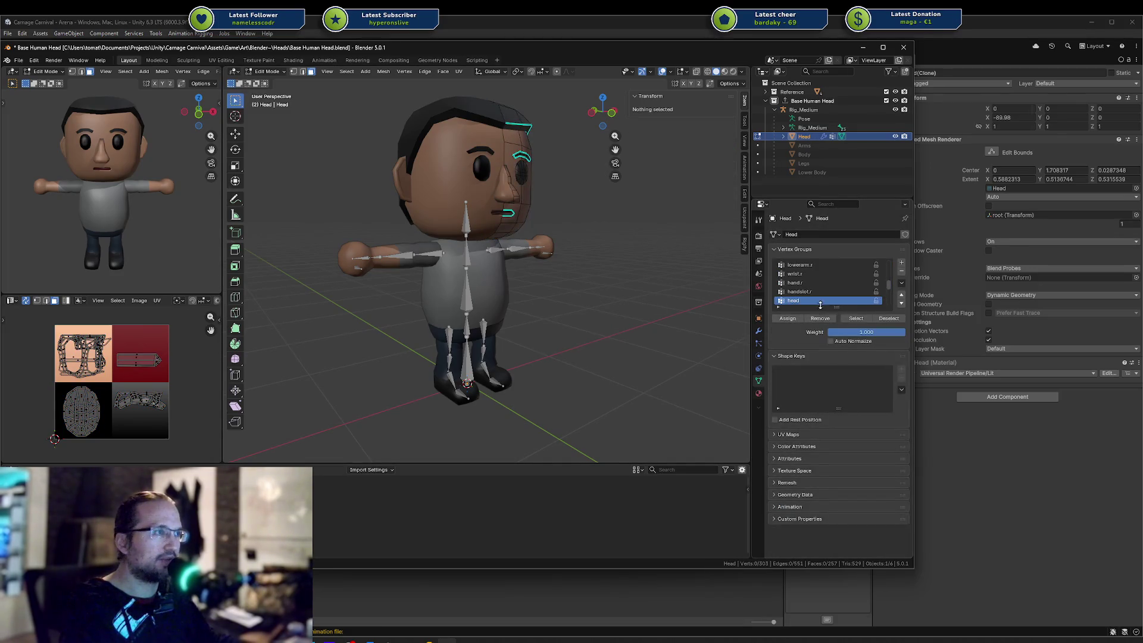
pyautogui.press('Tab')
pyautogui.click(632, 293)
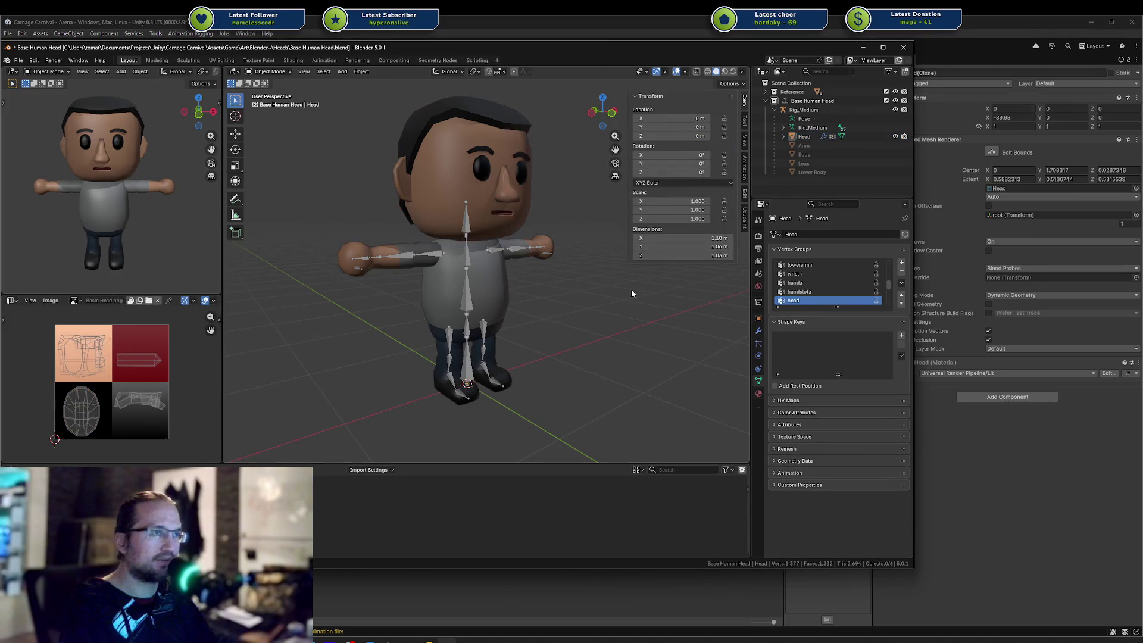
pyautogui.hotkey('alt', 'Tab')
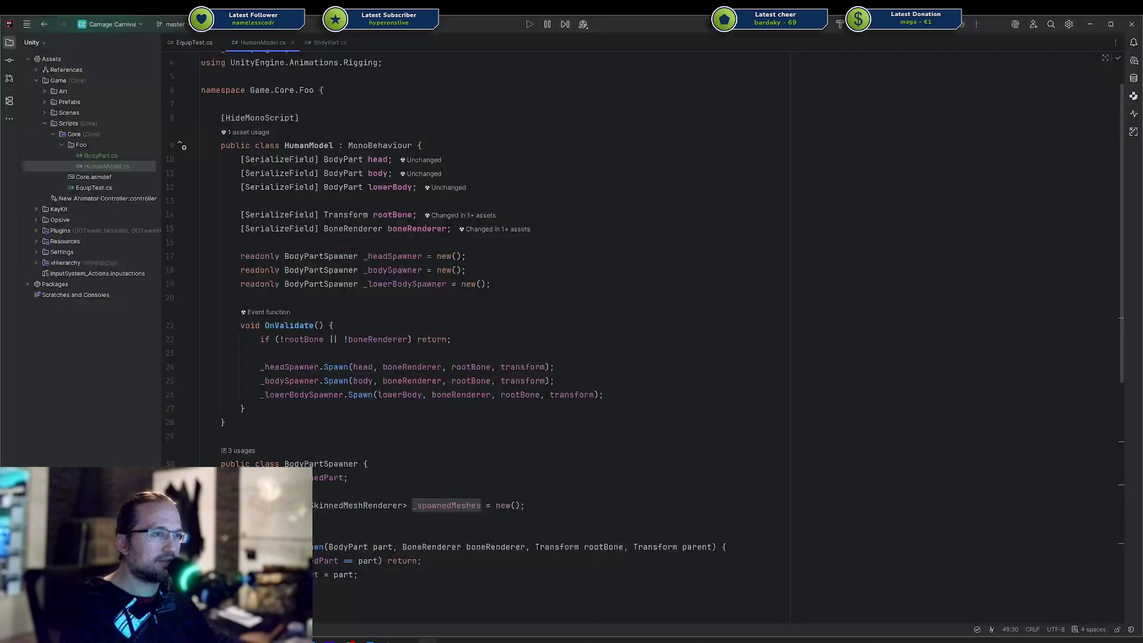
pyautogui.hotkey('alt', 'Tab')
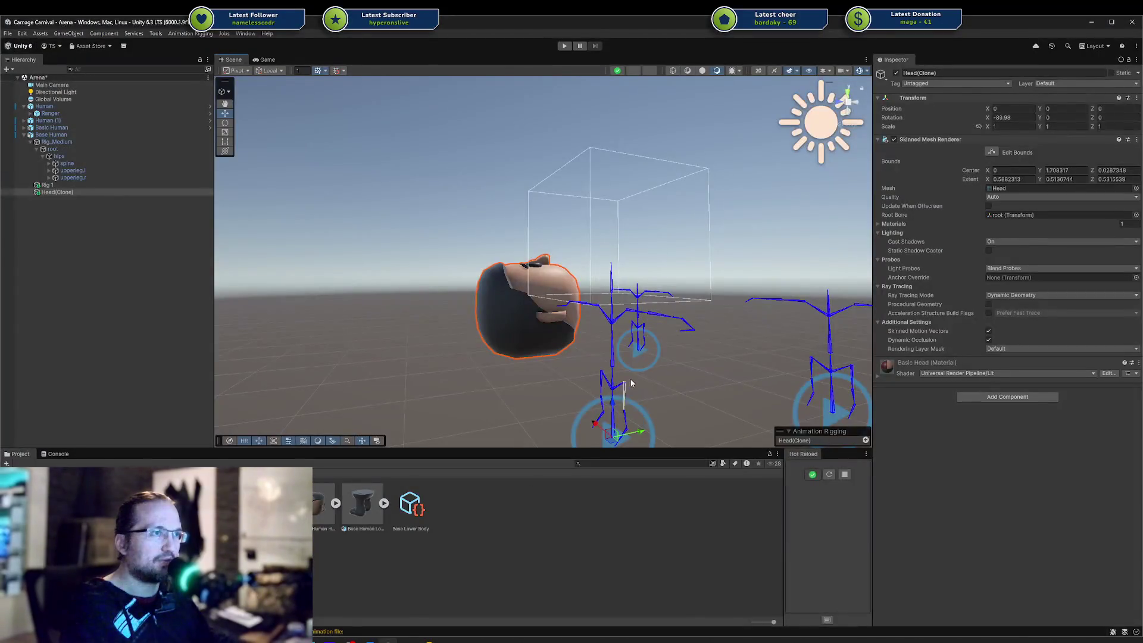
# Review the spawned head, then clear Base Human's Head slot so it despawns
pyautogui.moveTo(535, 358)
pyautogui.mouseDown()
pyautogui.moveTo(497, 355)
pyautogui.moveTo(554, 345)
pyautogui.mouseUp()
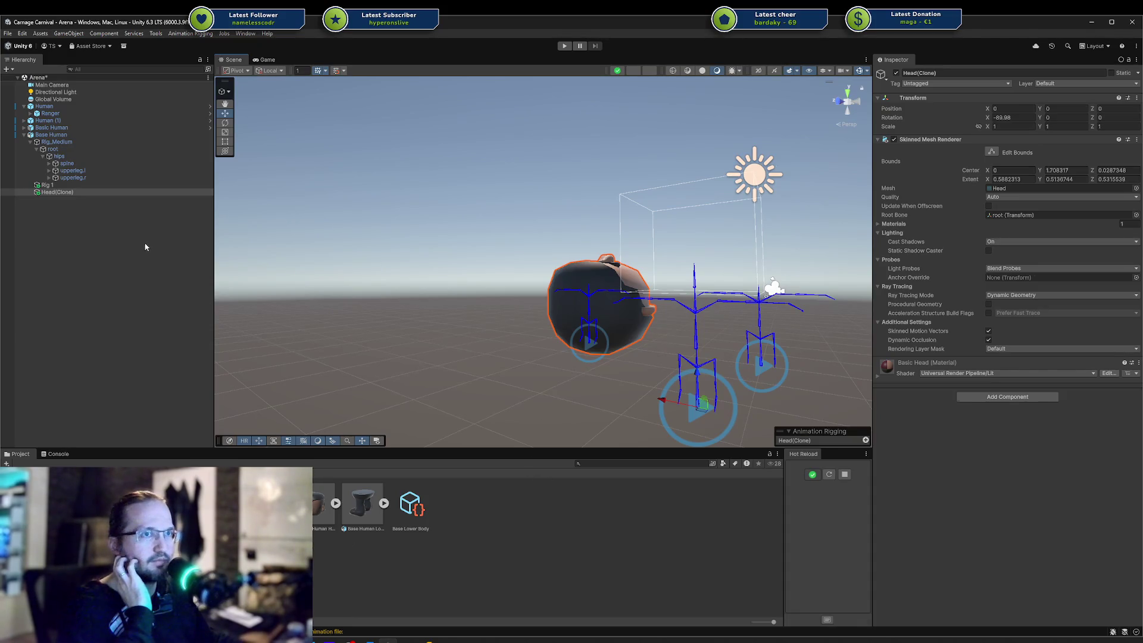
pyautogui.click(68, 135)
pyautogui.click(1009, 173)
pyautogui.press('Delete')
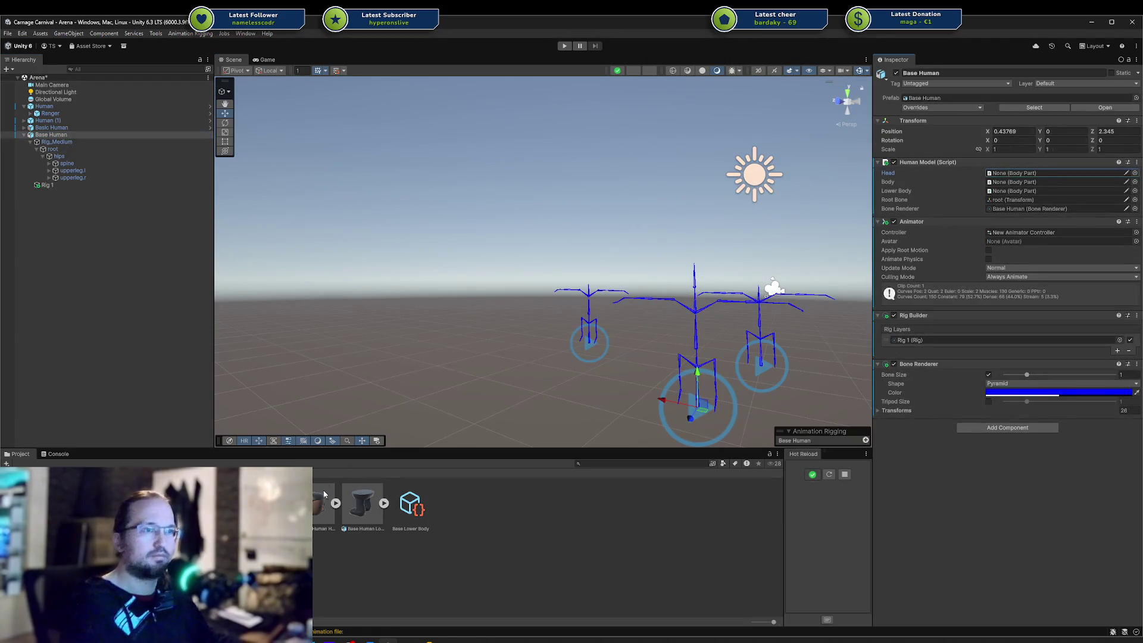
# Apply the updated import settings on the Base Human Head and Base Human models
pyautogui.click(322, 505)
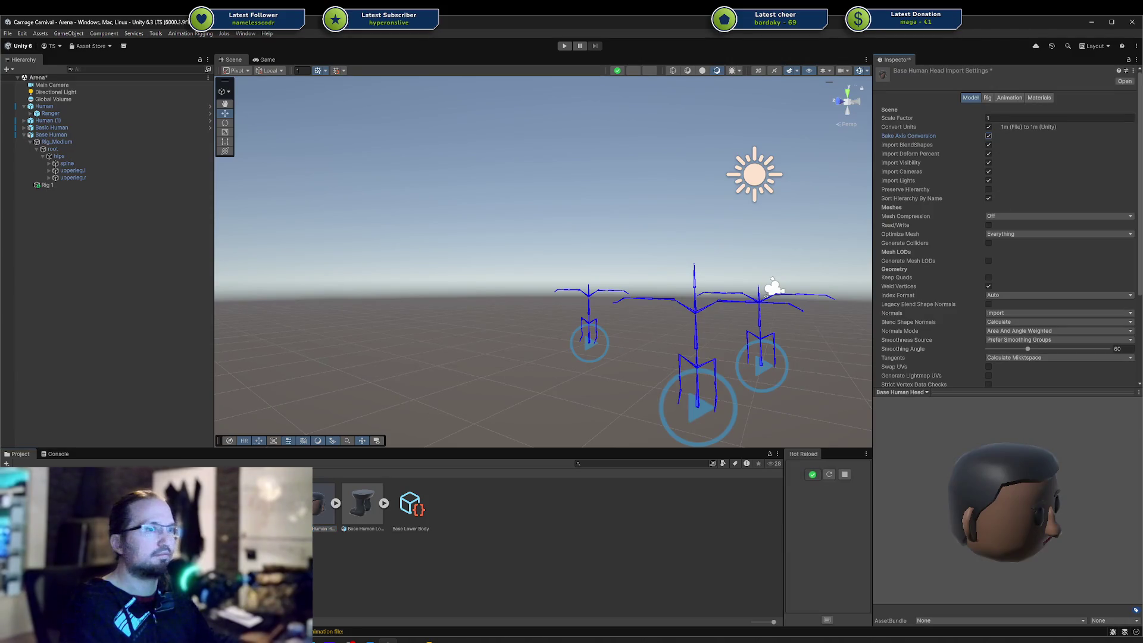
pyautogui.scroll(-5, 992, 266)
pyautogui.click(1129, 277)
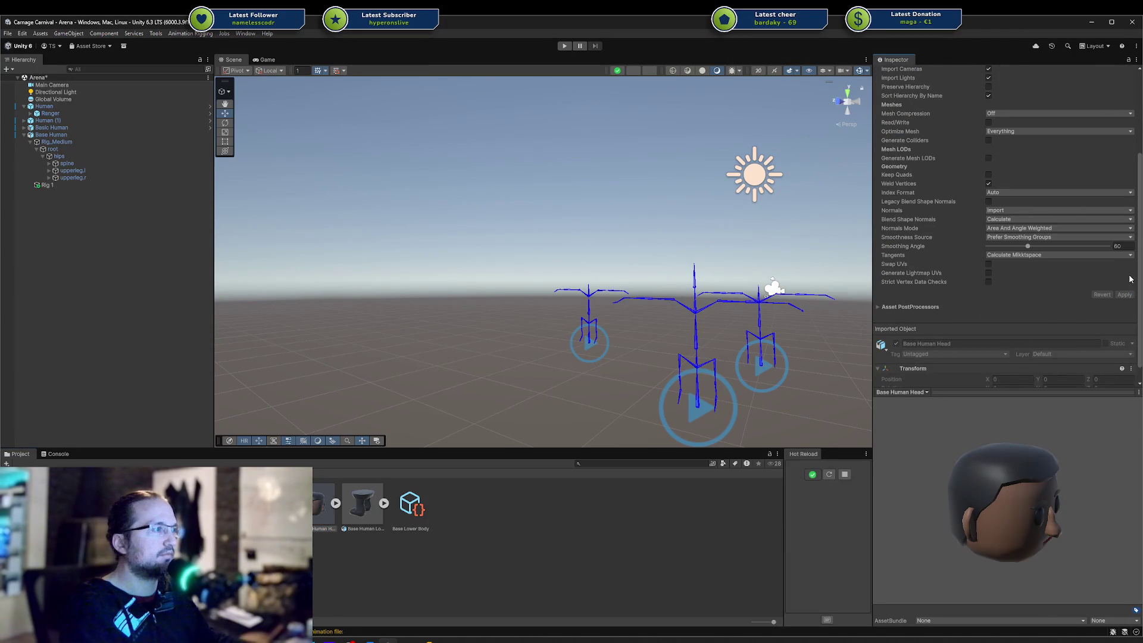
pyautogui.scroll(5, 1016, 144)
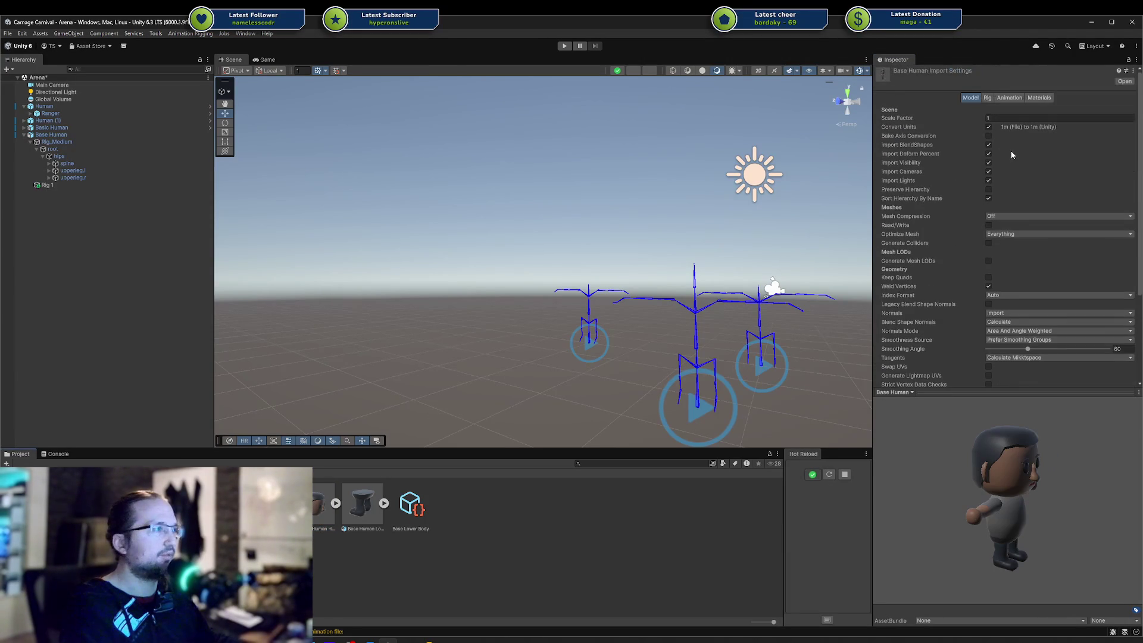
pyautogui.scroll(-4, 1098, 221)
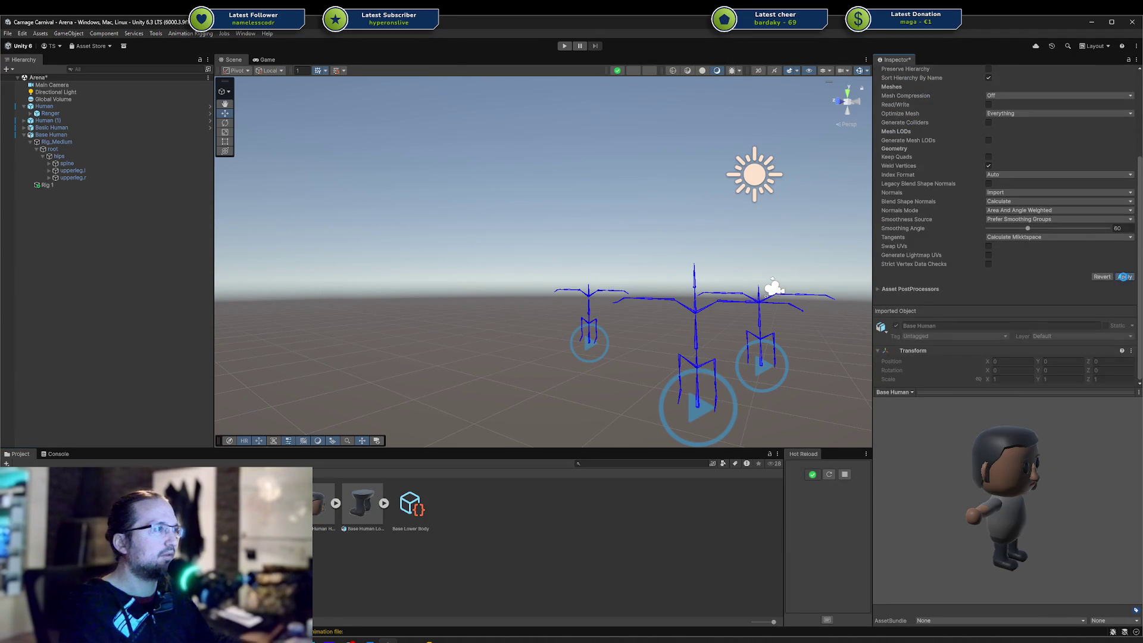
pyautogui.click(1124, 278)
# Place a Base Human copy to check it, change and apply an import option, then delete the copy
pyautogui.moveTo(277, 502)
pyautogui.mouseDown()
pyautogui.moveTo(377, 388)
pyautogui.moveTo(371, 378)
pyautogui.mouseUp()
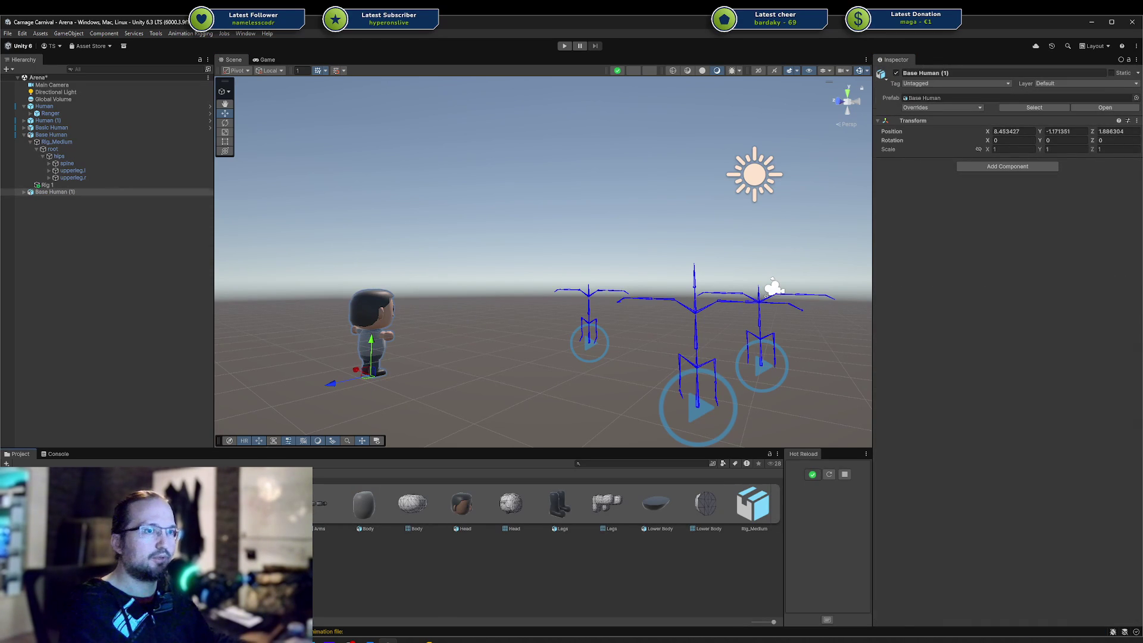
pyautogui.click(1034, 107)
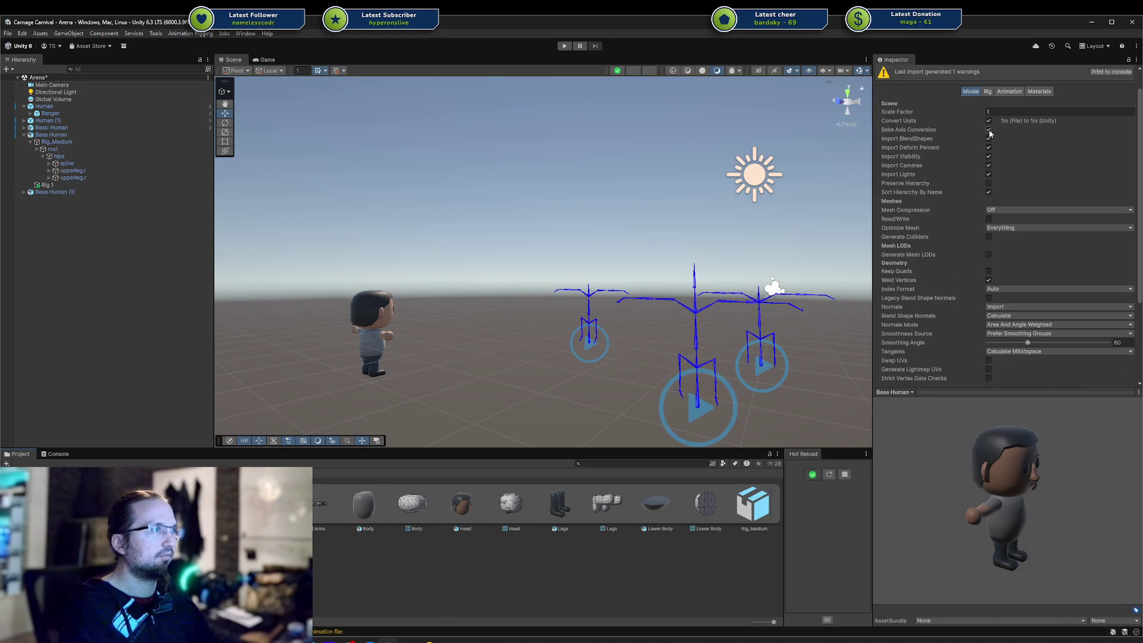
pyautogui.click(988, 129)
pyautogui.scroll(-4, 1015, 171)
pyautogui.click(1123, 277)
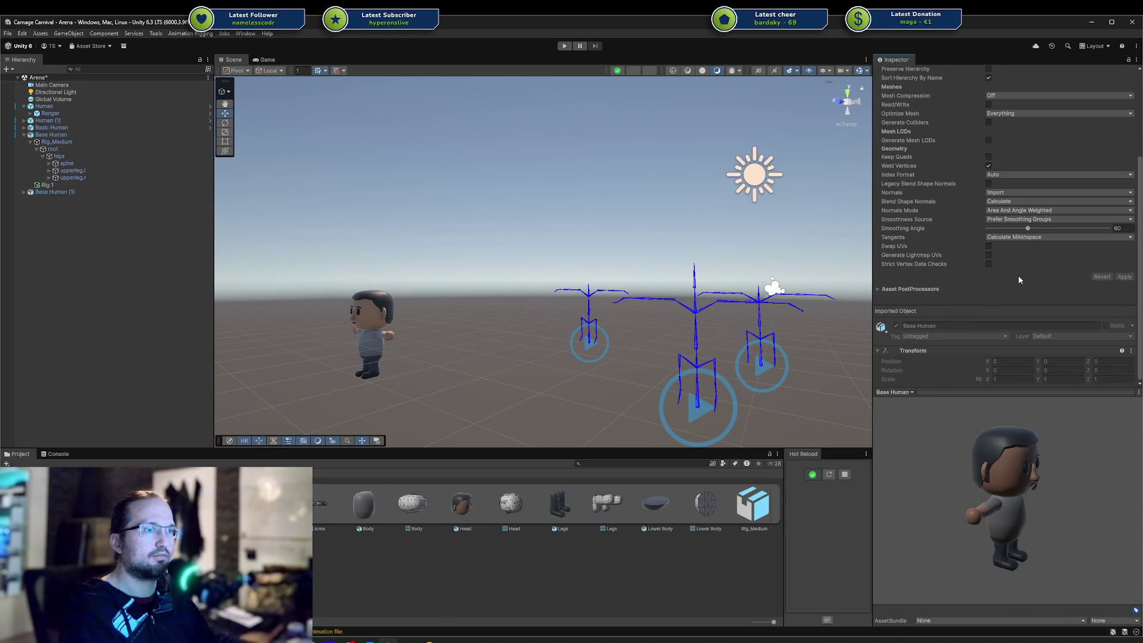
pyautogui.click(356, 309)
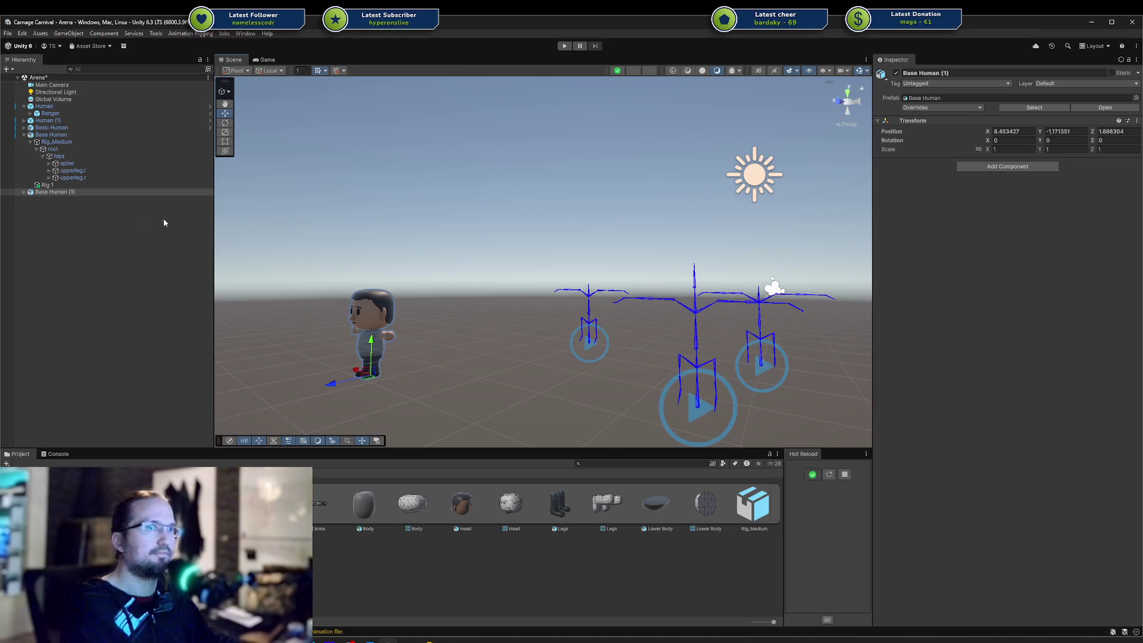
pyautogui.click(63, 192)
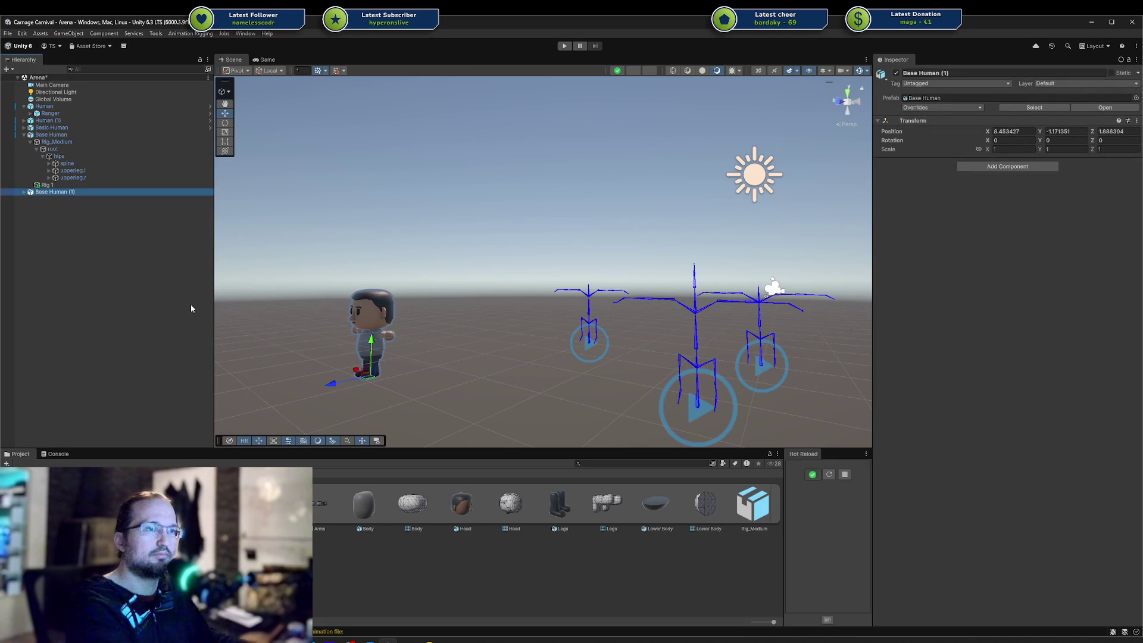
pyautogui.press('Delete')
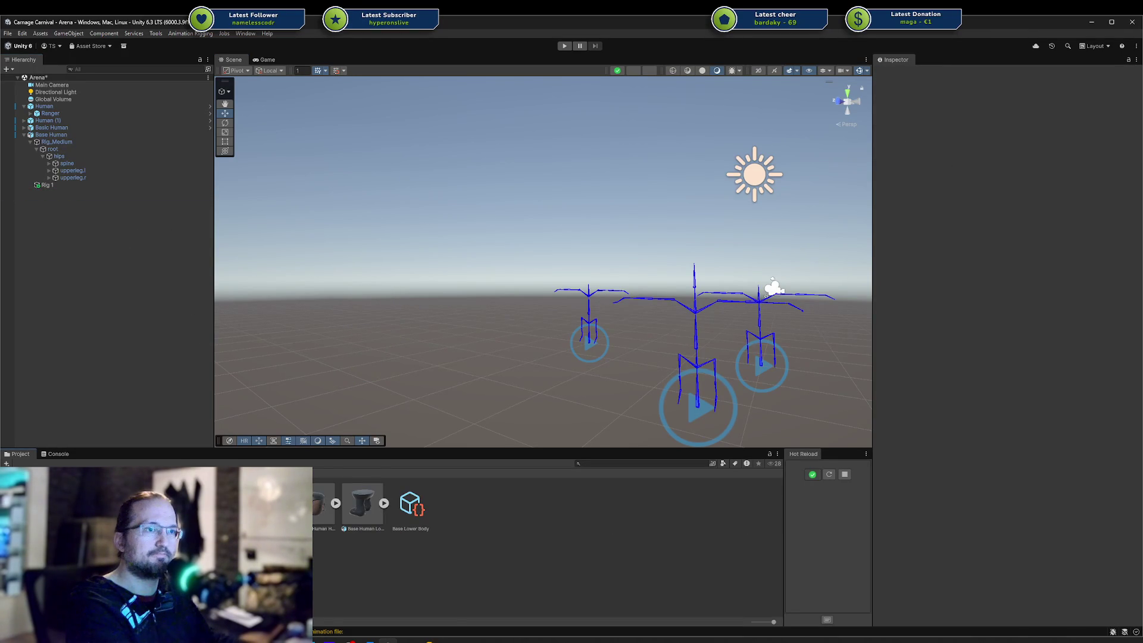
# Turn off Bake Axis Conversion on Base Human Head, apply it, and delete the placed test head
pyautogui.click(321, 506)
pyautogui.scroll(-1, 963, 203)
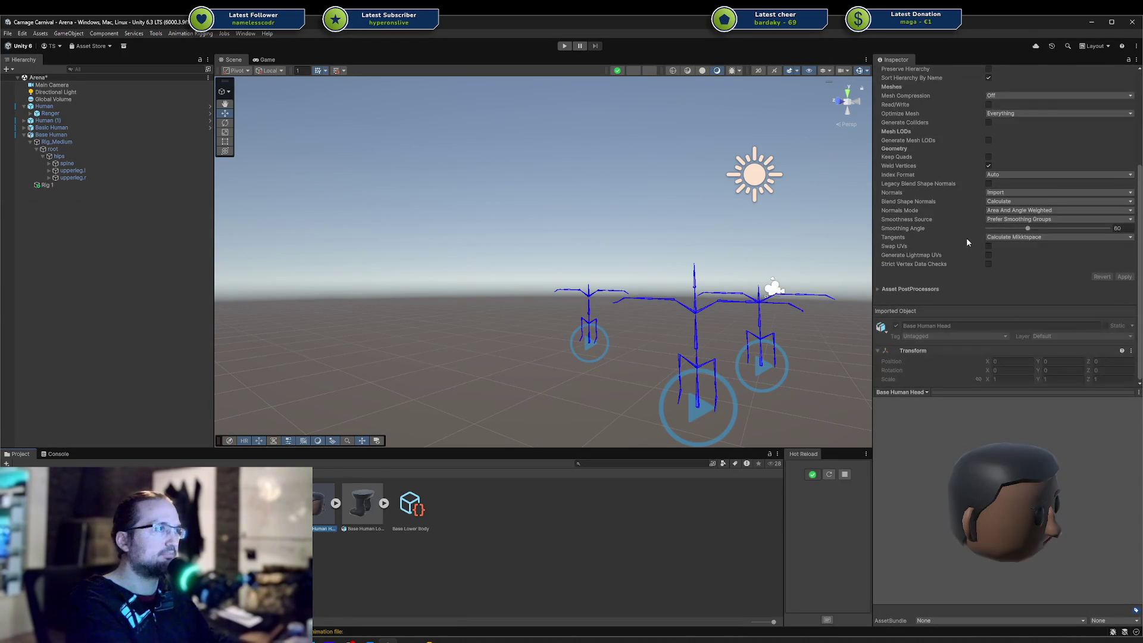
pyautogui.click(988, 137)
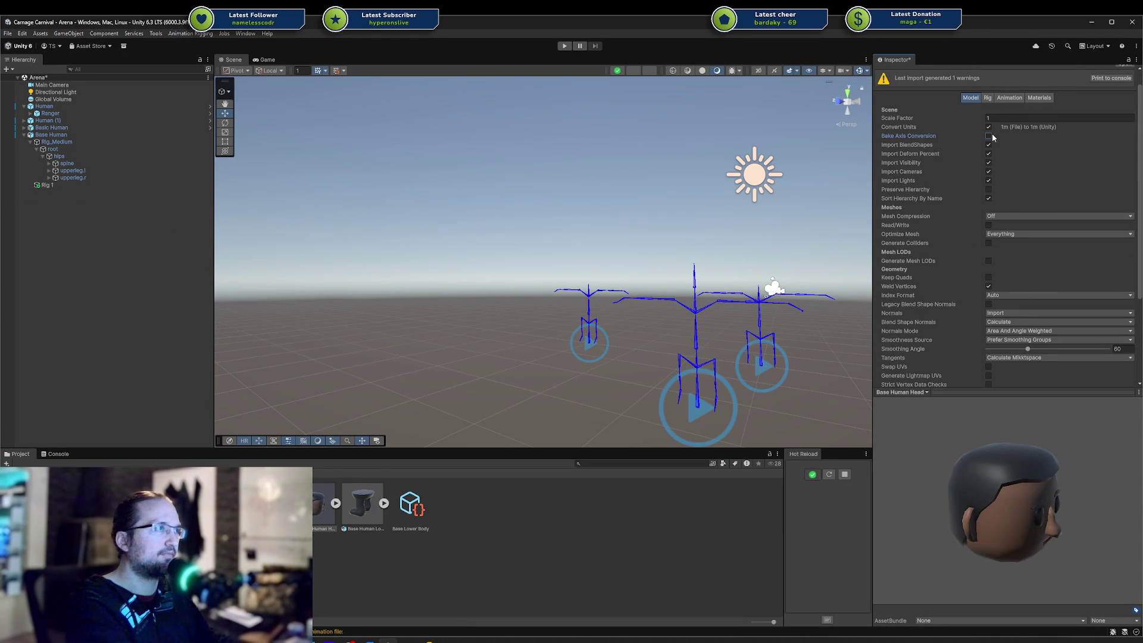
pyautogui.moveTo(330, 505); pyautogui.dragTo(362, 409)
pyautogui.click(558, 347)
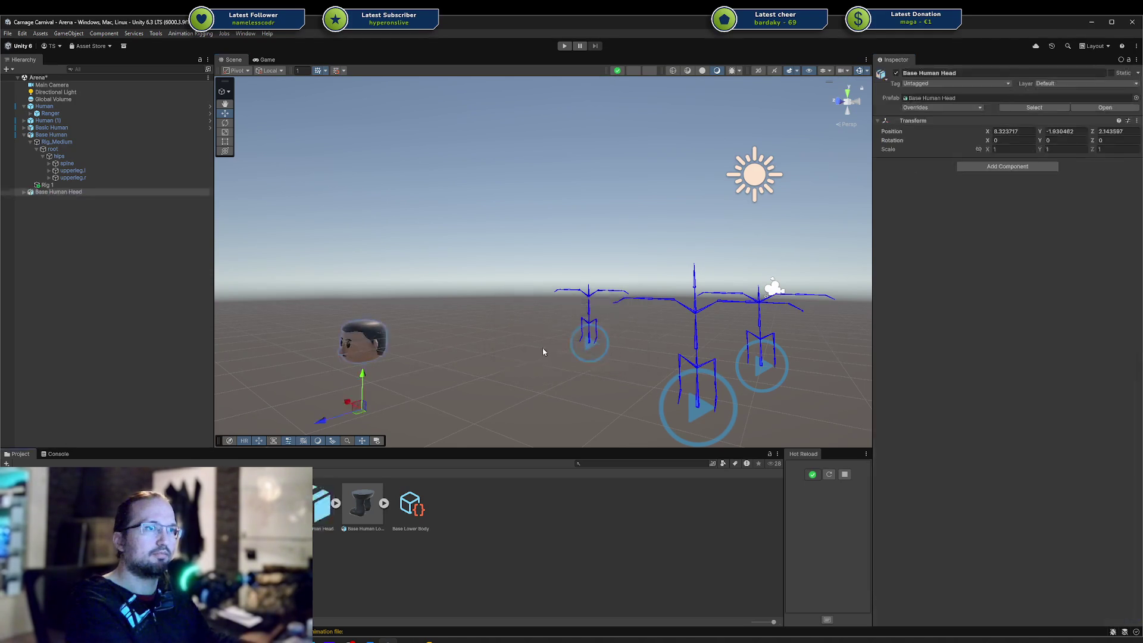
pyautogui.click(116, 225)
pyautogui.click(72, 193)
pyautogui.press('Delete')
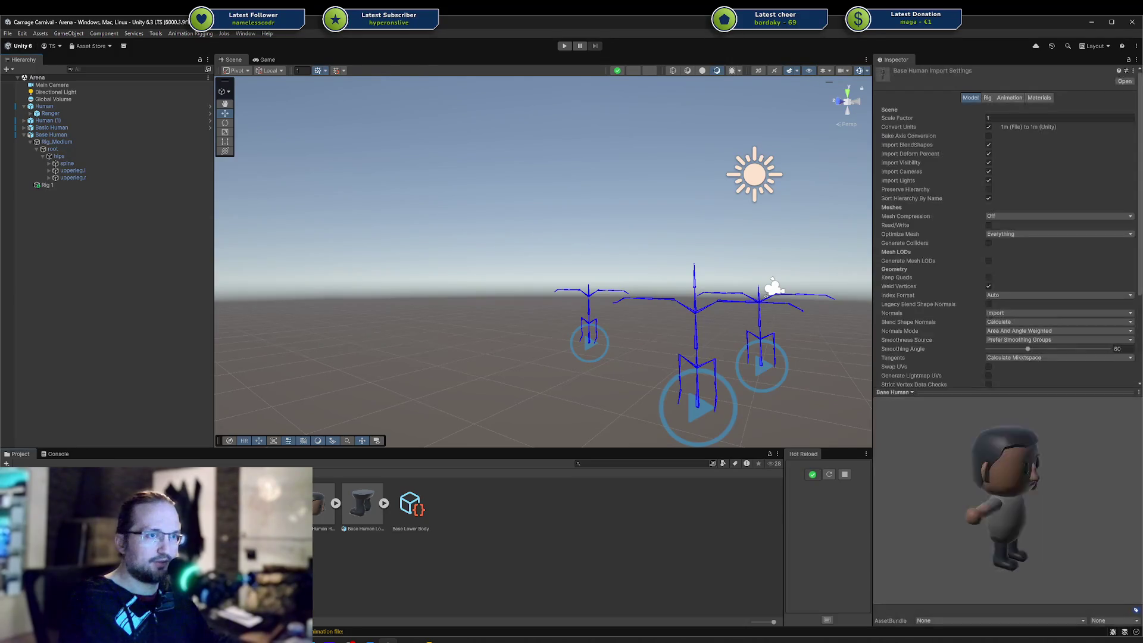
pyautogui.click(1041, 98)
# Assign Rig_Medium_Avatar as the Base Human Animator's avatar
pyautogui.click(52, 136)
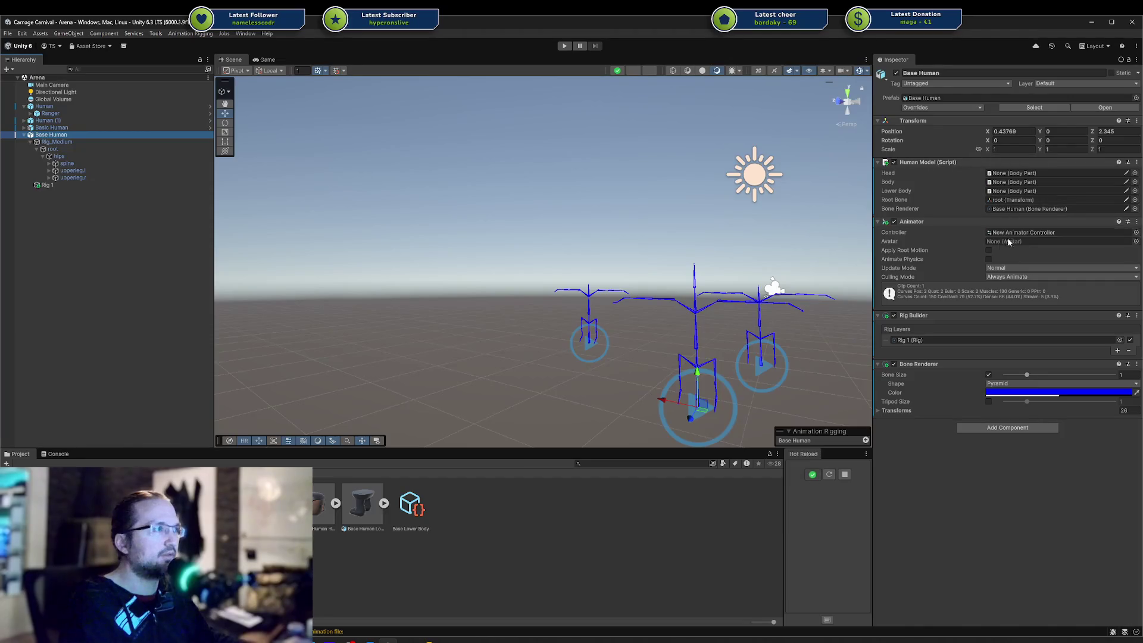
pyautogui.click(1136, 242)
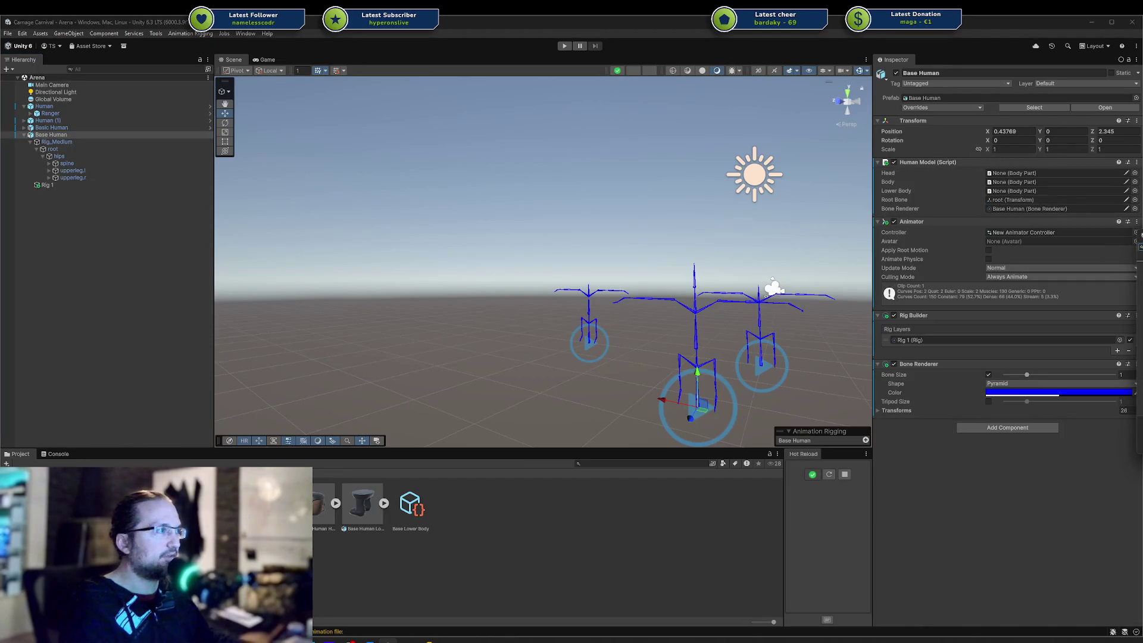
pyautogui.doubleClick(793, 344)
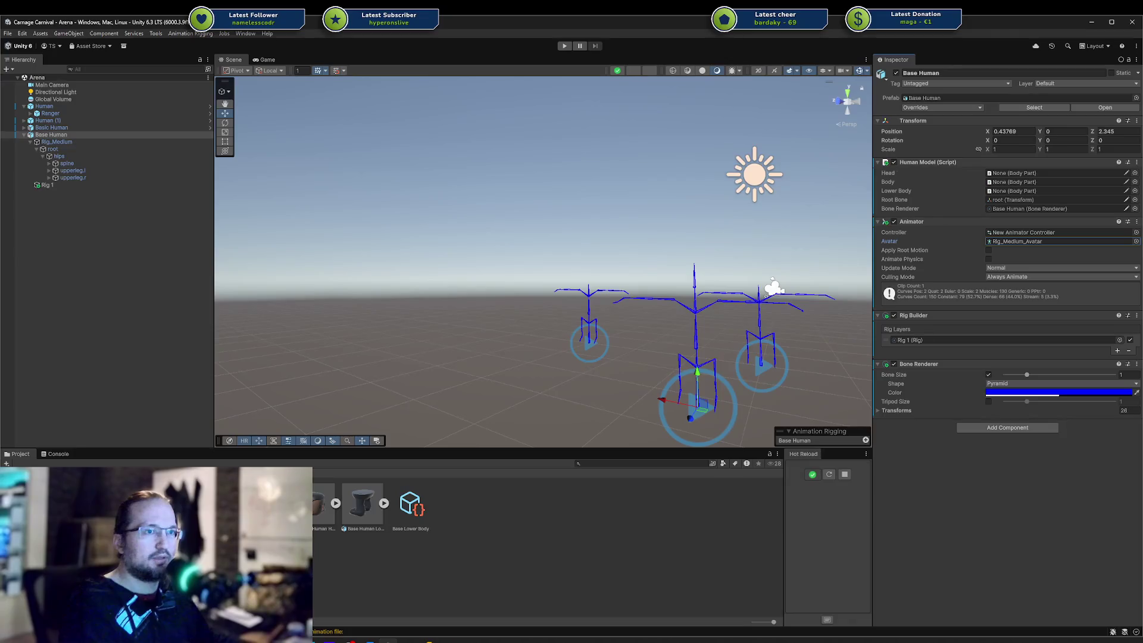
# Test Base Head in the Human Model's Head slot, clear it, and add the Head mesh to Base Head
pyautogui.click(1021, 176)
pyautogui.moveTo(1022, 179); pyautogui.dragTo(1021, 176)
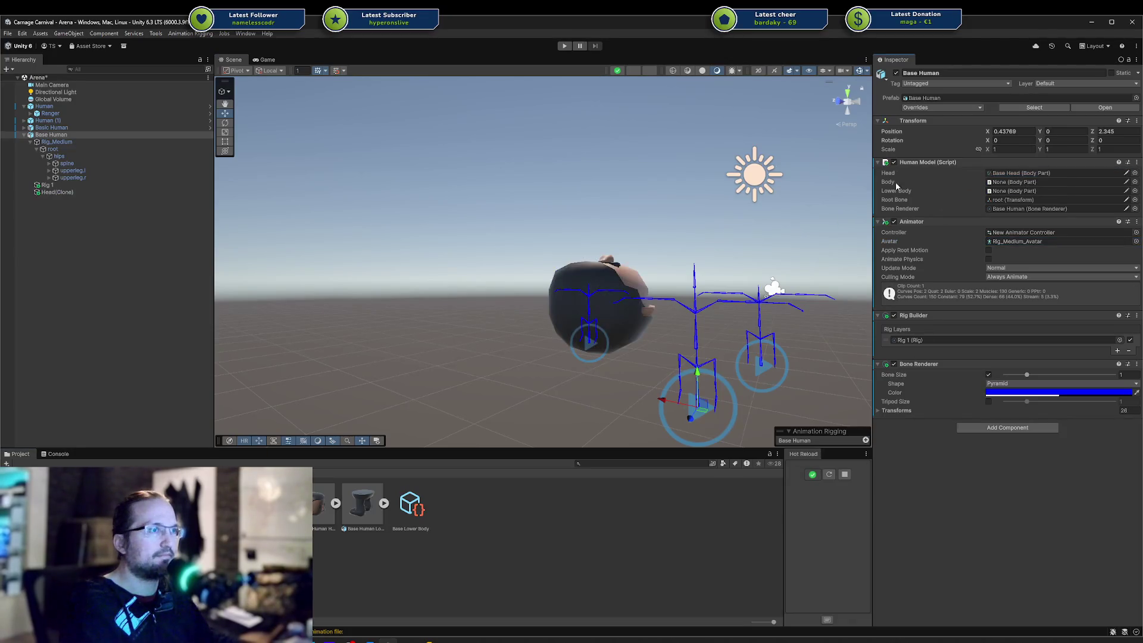
pyautogui.click(1056, 174)
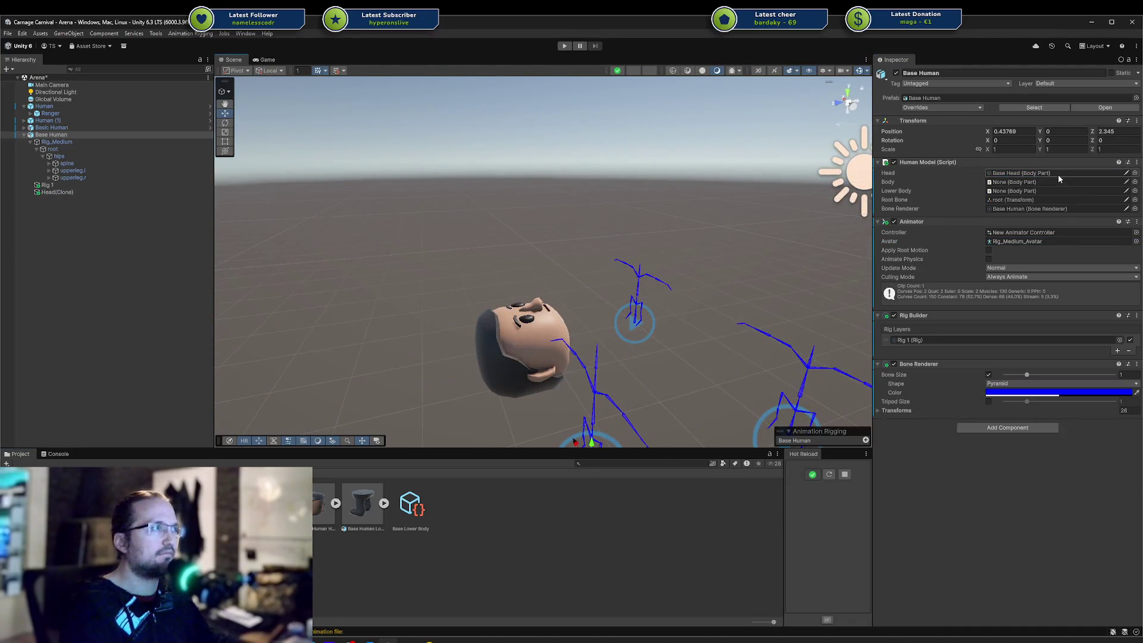
pyautogui.press('Delete')
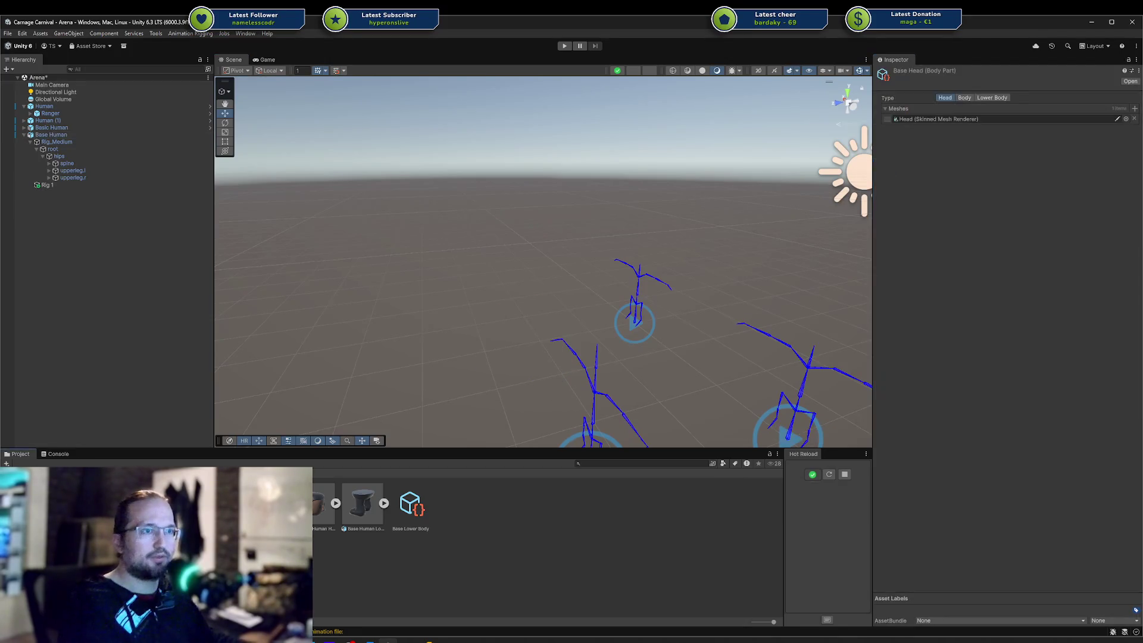
pyautogui.click(384, 502)
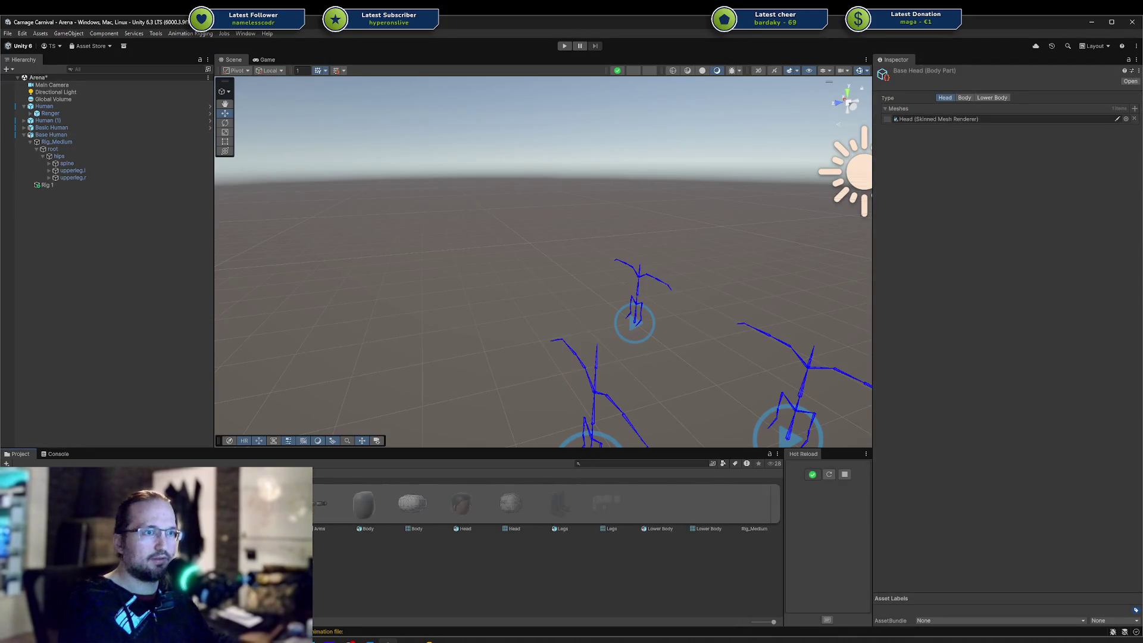
pyautogui.moveTo(471, 513)
pyautogui.mouseDown()
pyautogui.moveTo(898, 156)
pyautogui.moveTo(907, 128)
pyautogui.mouseUp()
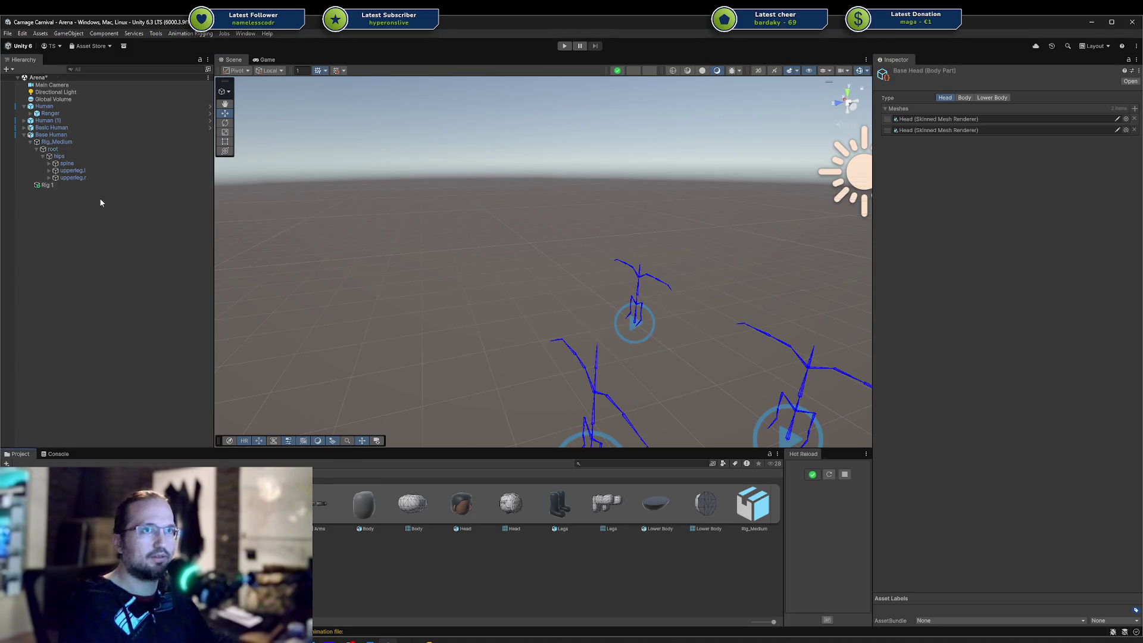
# Reassign Base Head as Base Human's head, inspect the spawned Head(Clone), then clear the slot
pyautogui.click(77, 135)
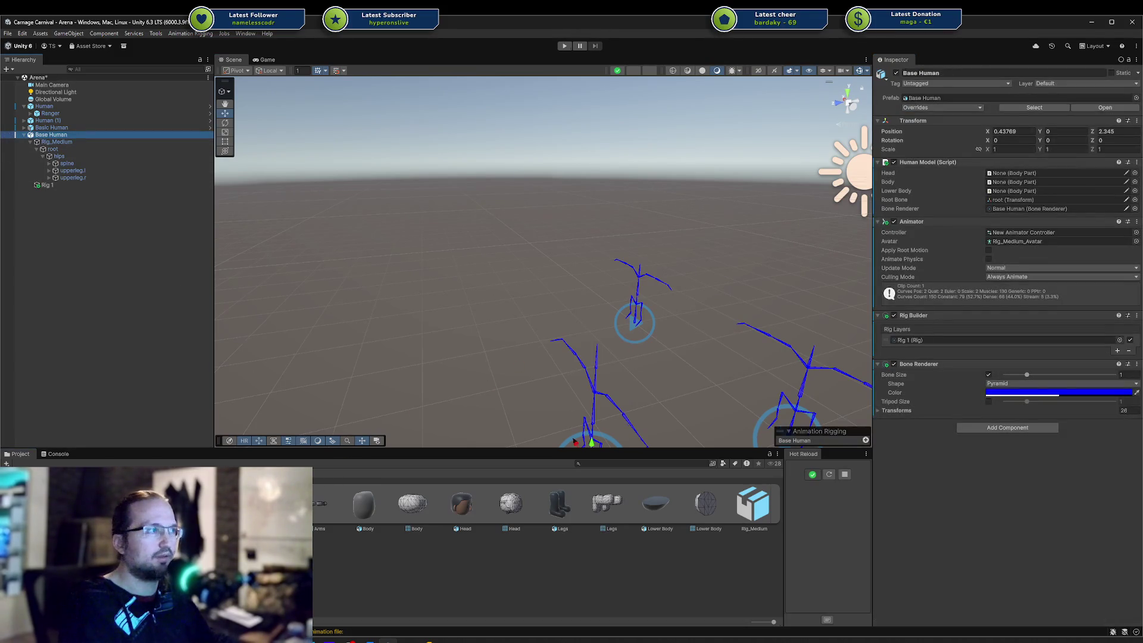
pyautogui.moveTo(462, 503)
pyautogui.mouseDown()
pyautogui.moveTo(774, 298)
pyautogui.moveTo(1012, 174)
pyautogui.mouseUp()
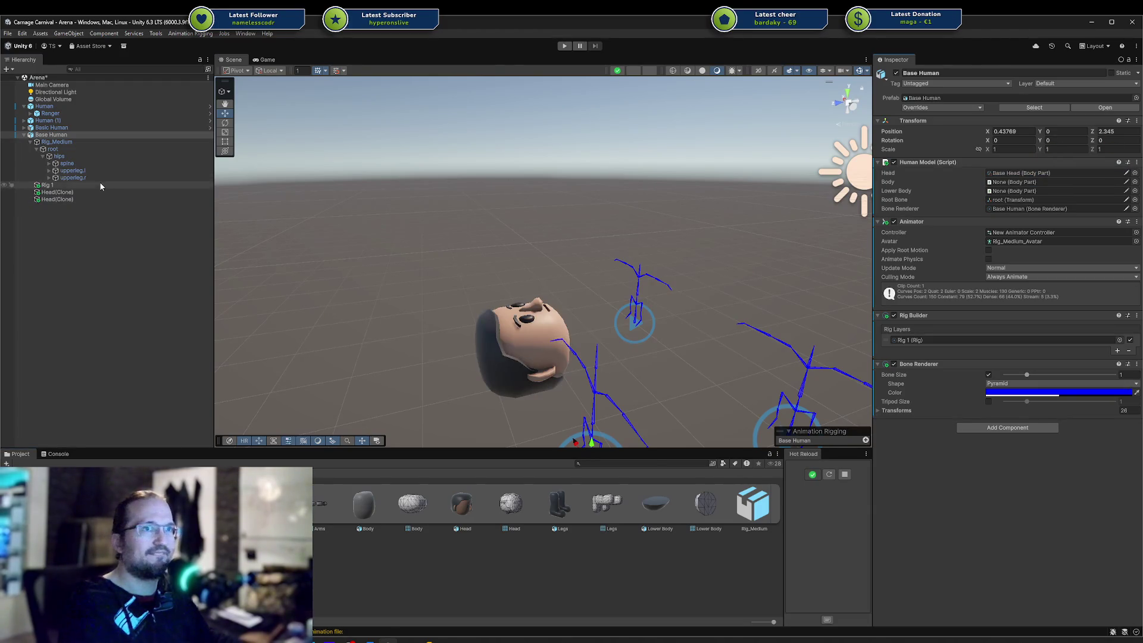
pyautogui.click(90, 191)
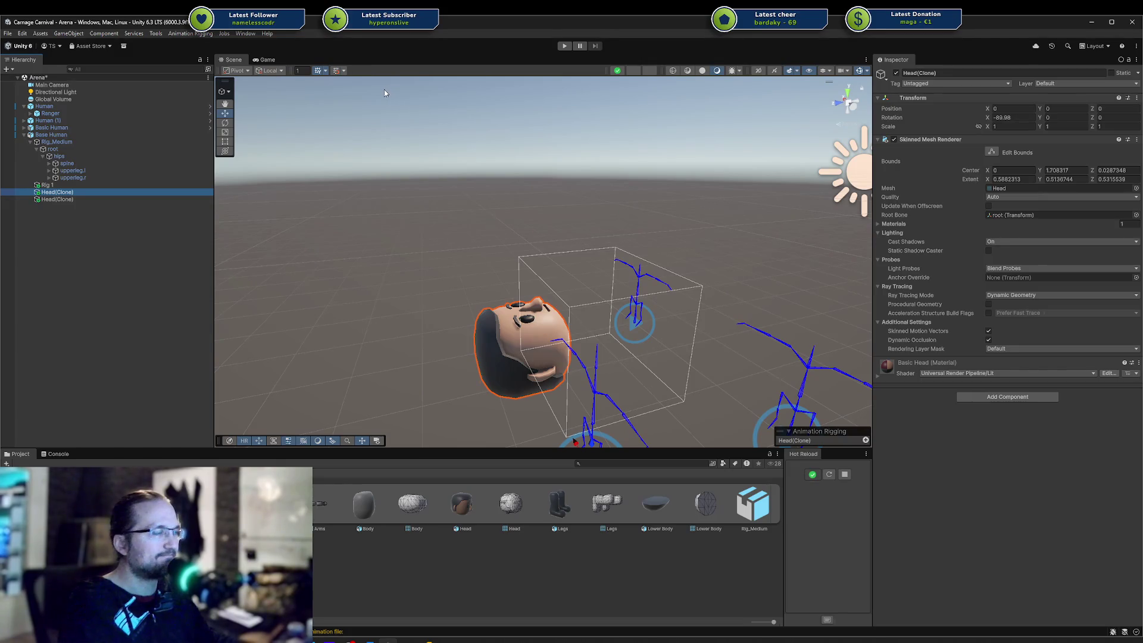
pyautogui.click(69, 135)
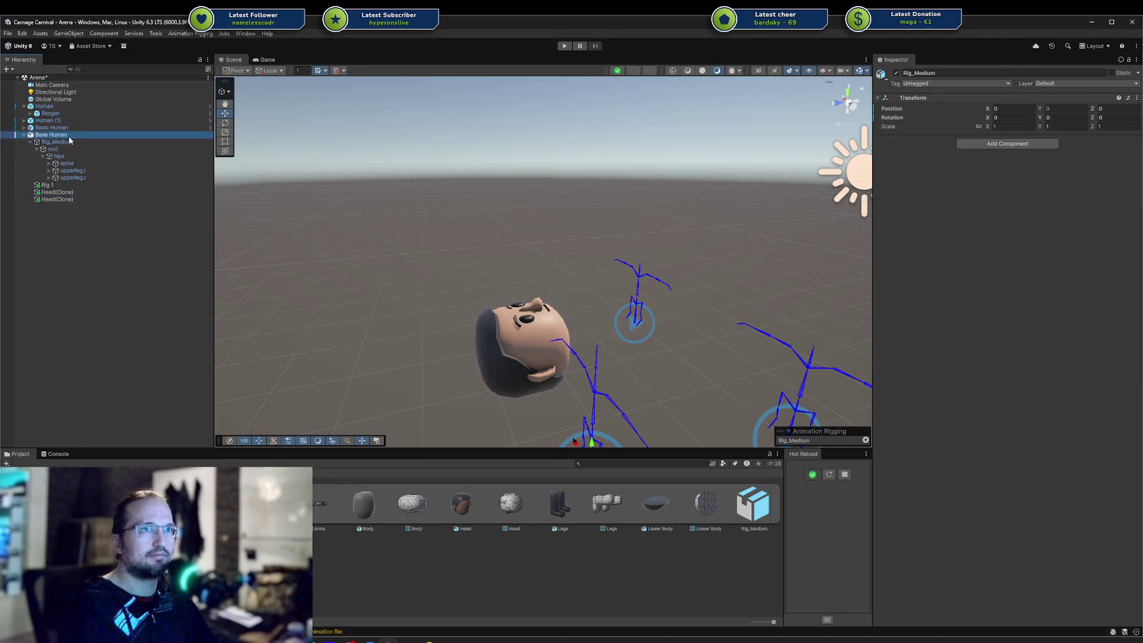
pyautogui.click(1006, 173)
pyautogui.press('Delete')
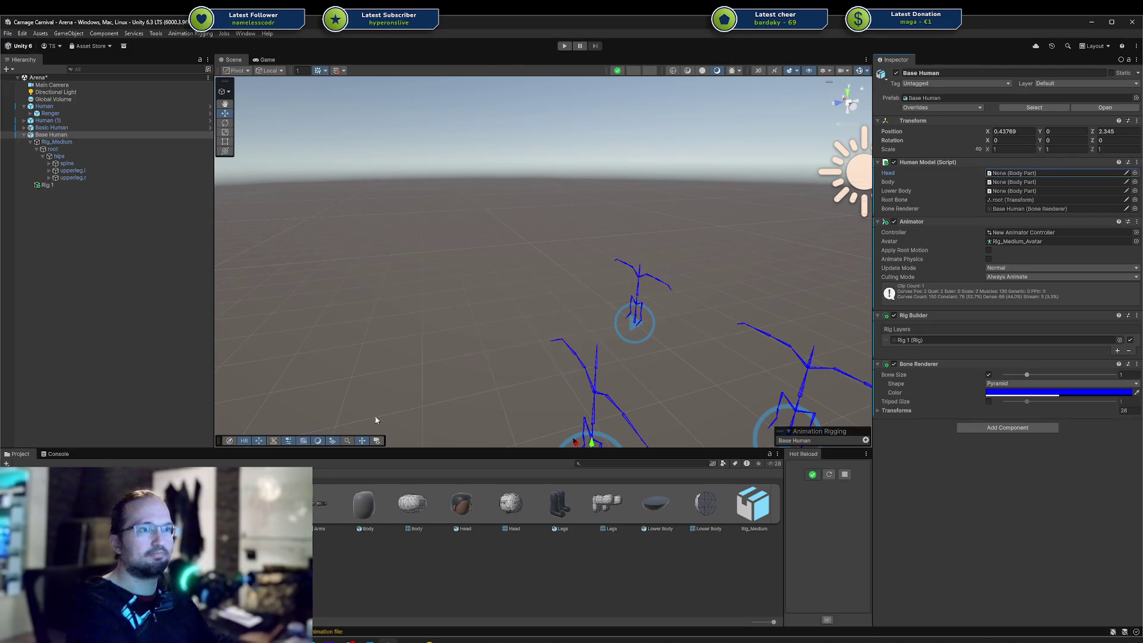
# Remove the duplicate Head mesh entry from Base Head's Meshes list
pyautogui.hotkey('ctrl', 'z')
pyautogui.click(955, 131)
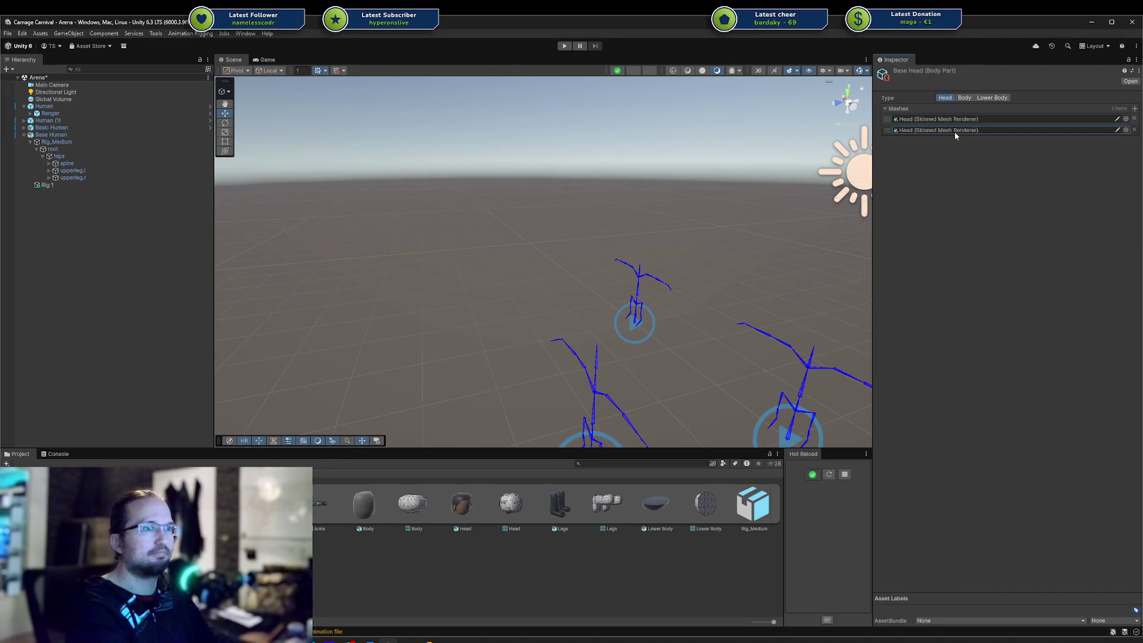
pyautogui.click(1134, 130)
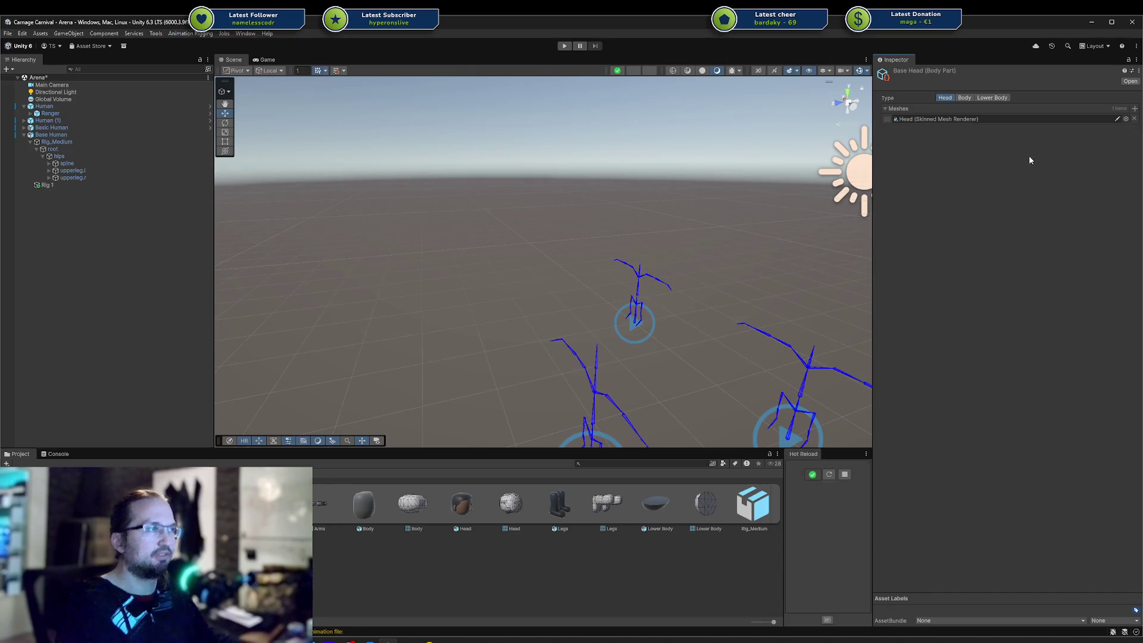
pyautogui.hotkey('alt', 'Tab')
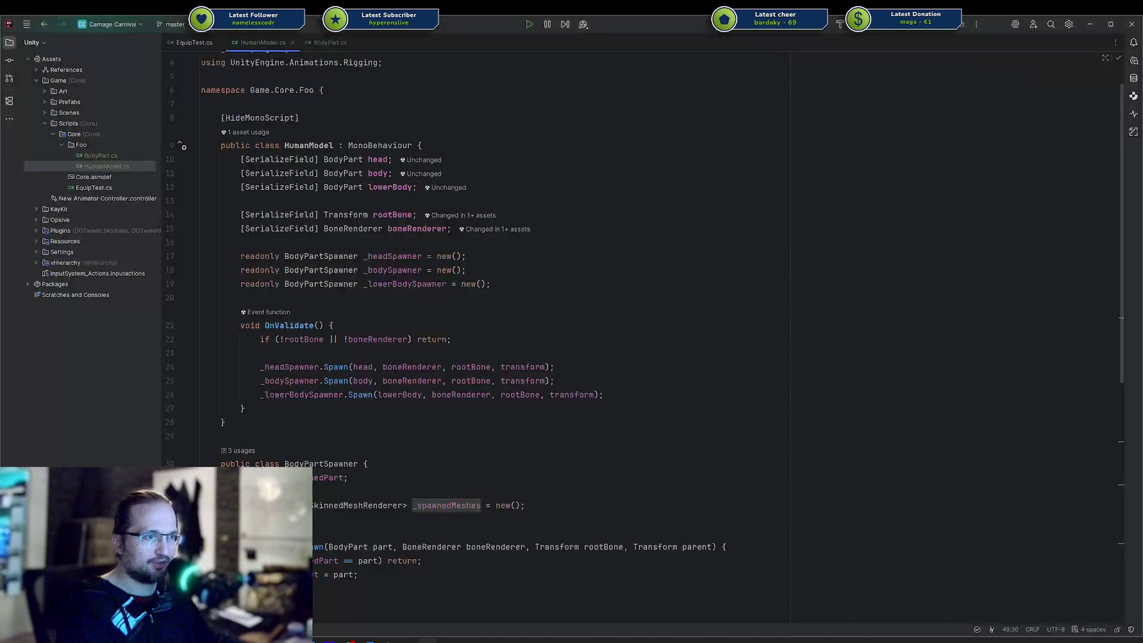
# Review where boneRenderer is used in HumanModel.cs
pyautogui.click(431, 439)
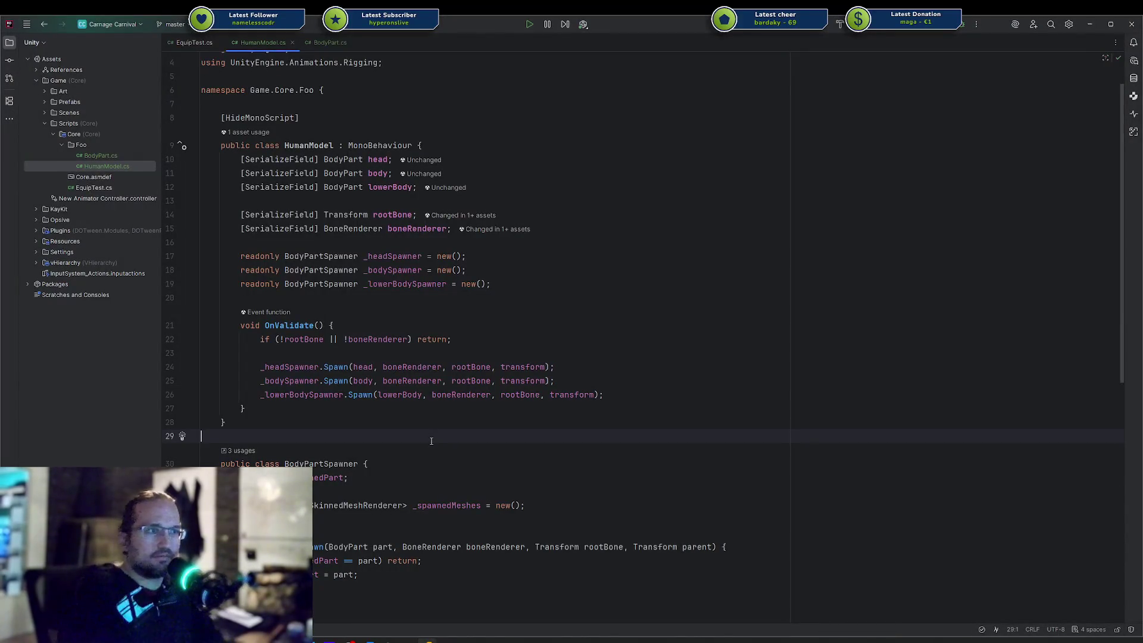
pyautogui.click(442, 367)
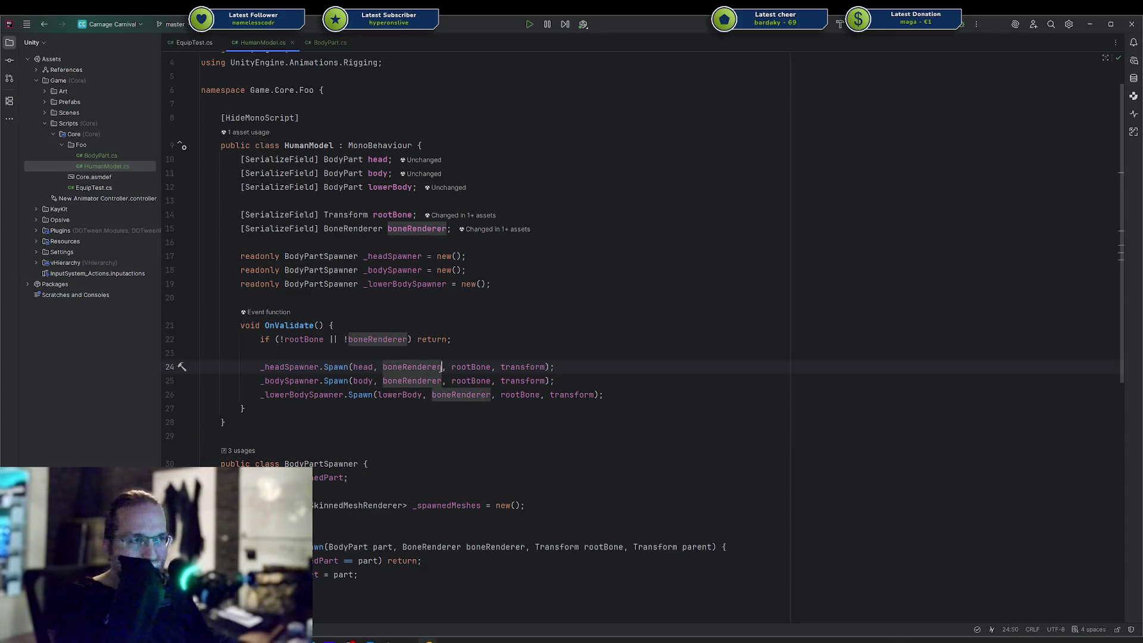
pyautogui.click(570, 380)
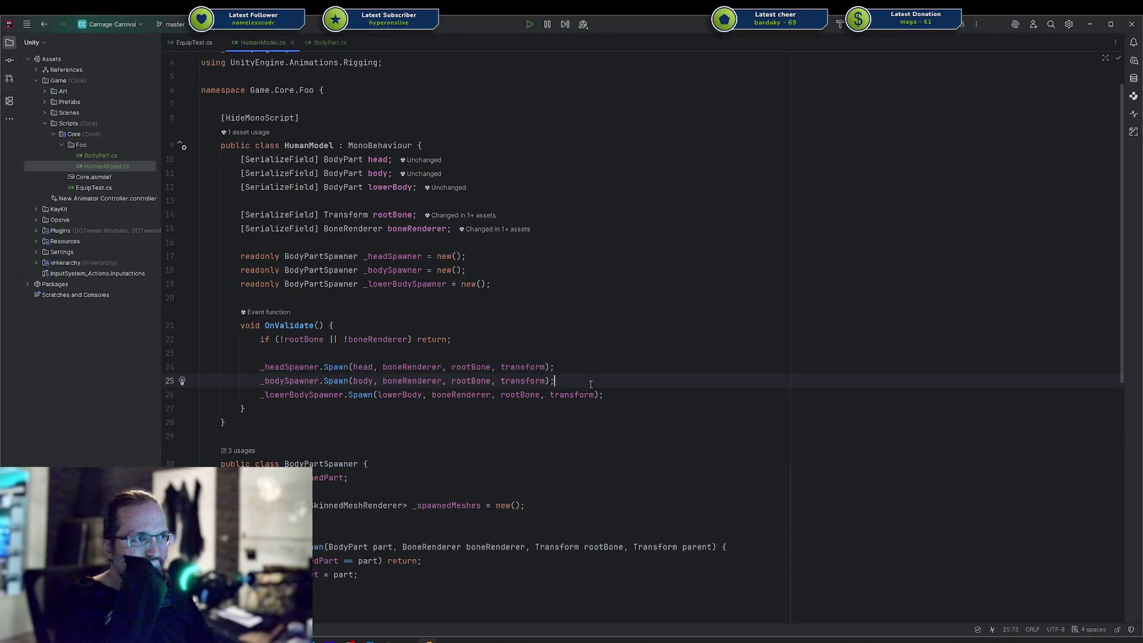
pyautogui.scroll(-8, 571, 381)
# Open EquipTest.cs side by side and inspect its rootBone.parent.parent spawn argument
pyautogui.moveTo(206, 47)
pyautogui.mouseDown()
pyautogui.moveTo(864, 202)
pyautogui.moveTo(951, 208)
pyautogui.moveTo(863, 210)
pyautogui.mouseUp()
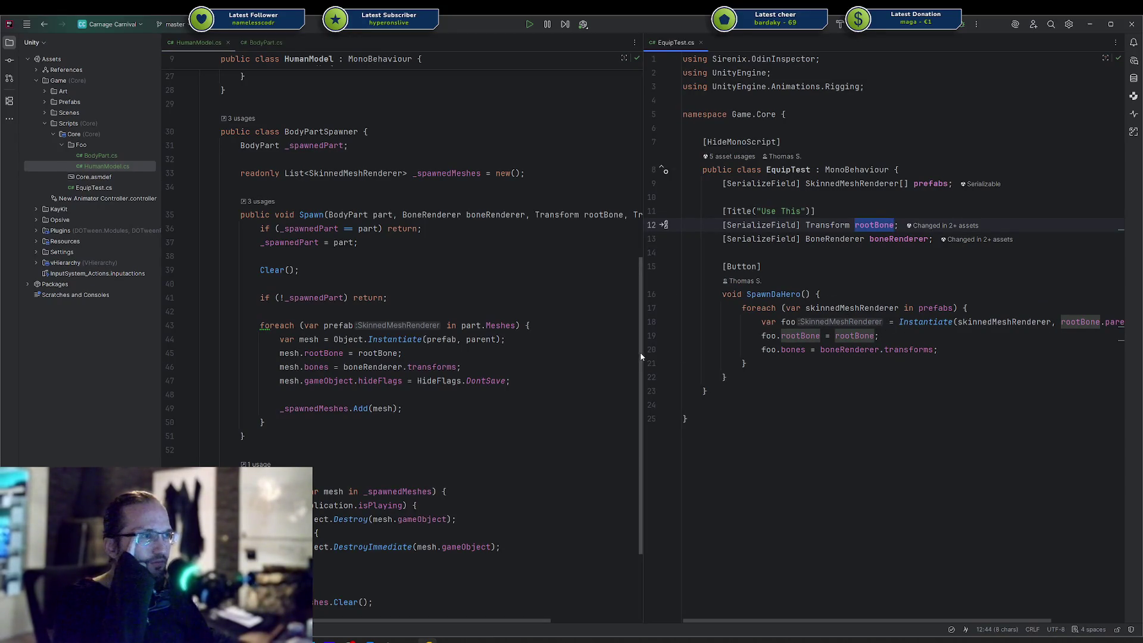
pyautogui.moveTo(569, 352); pyautogui.dragTo(565, 352)
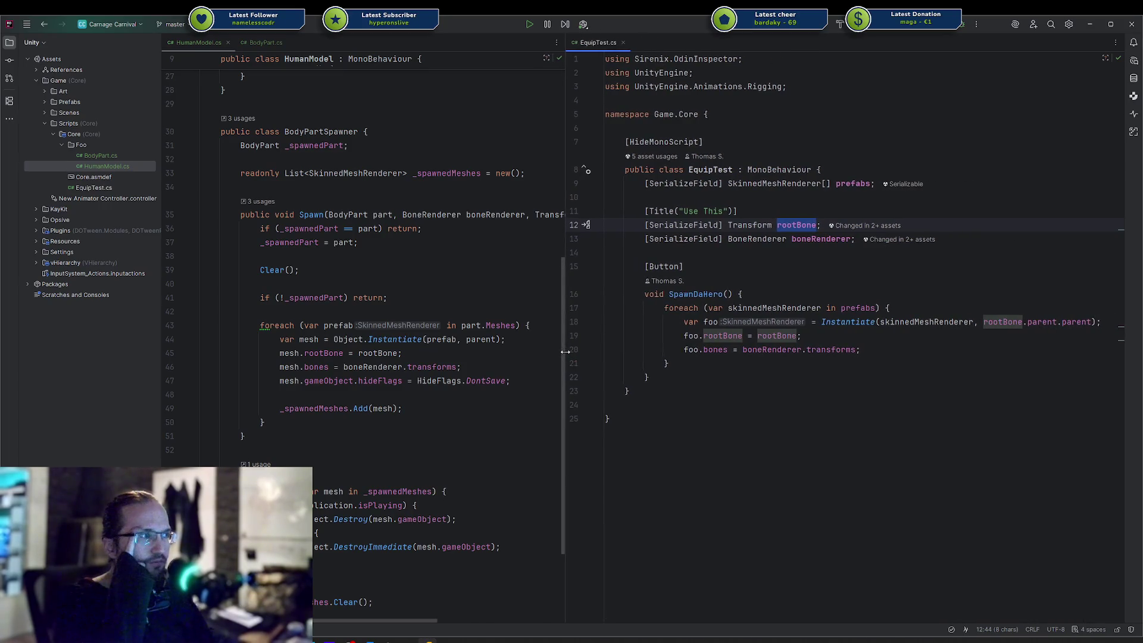
pyautogui.click(1048, 321)
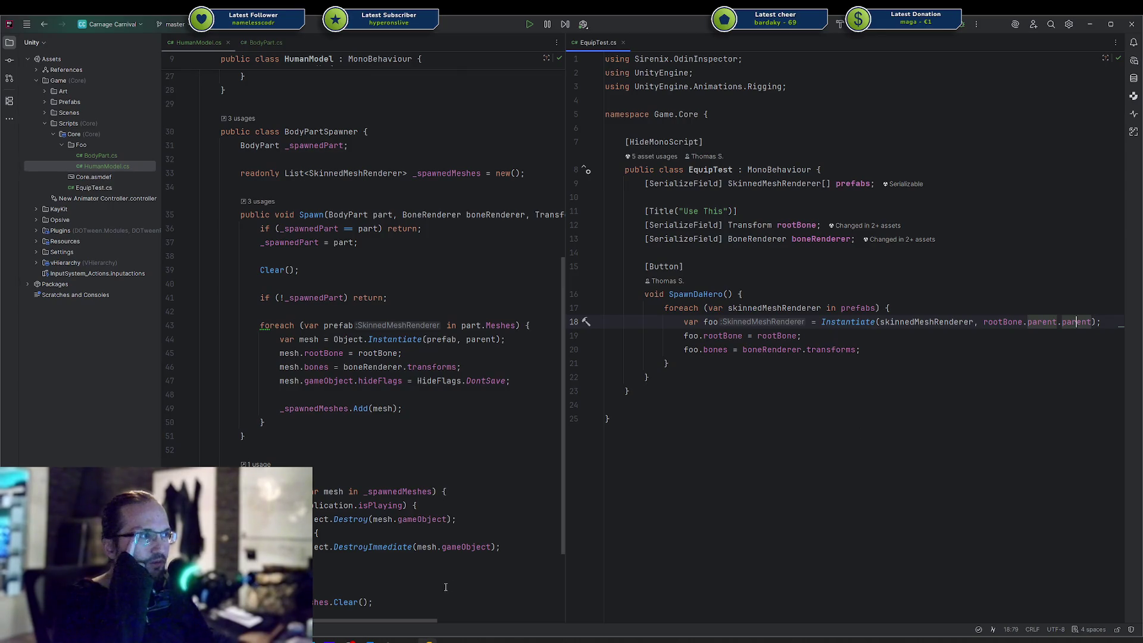
pyautogui.moveTo(387, 640)
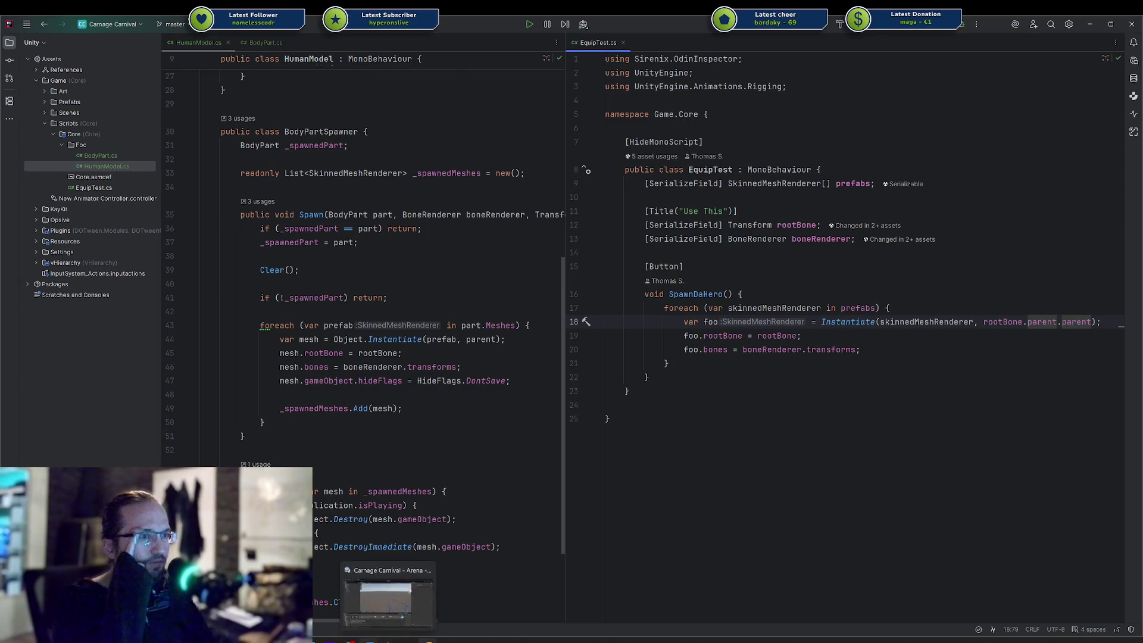
pyautogui.click(379, 593)
# Expand Ranger's Rig_Medium to the root bone and inspect Ranger's animation components
pyautogui.click(38, 113)
pyautogui.click(31, 113)
pyautogui.click(36, 120)
pyautogui.click(57, 127)
pyautogui.click(62, 120)
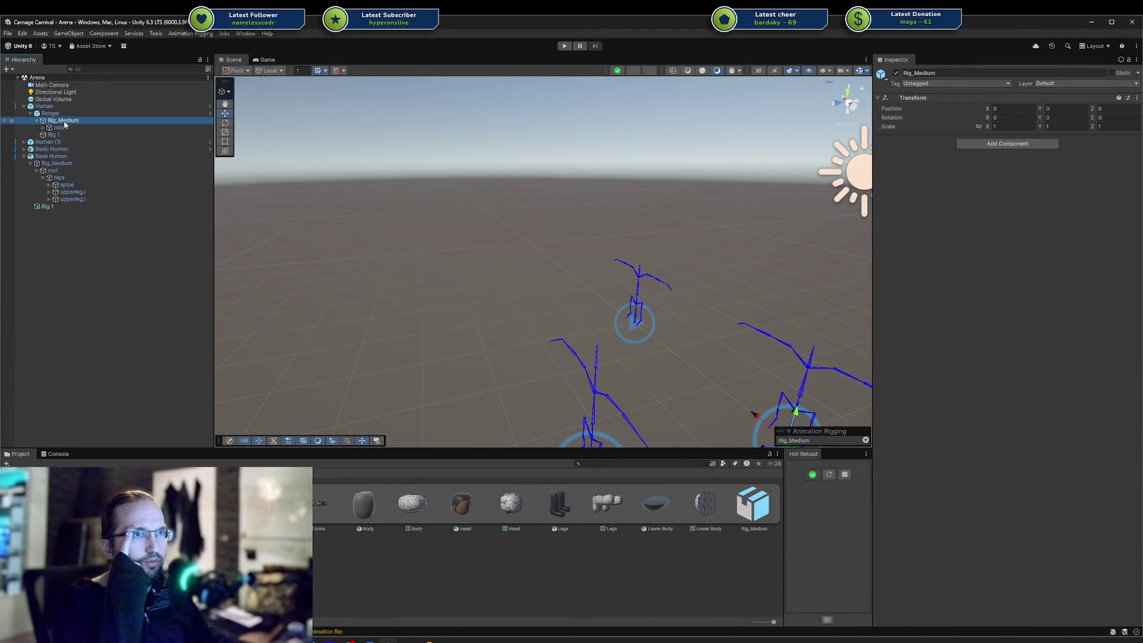
pyautogui.click(53, 113)
pyautogui.click(37, 120)
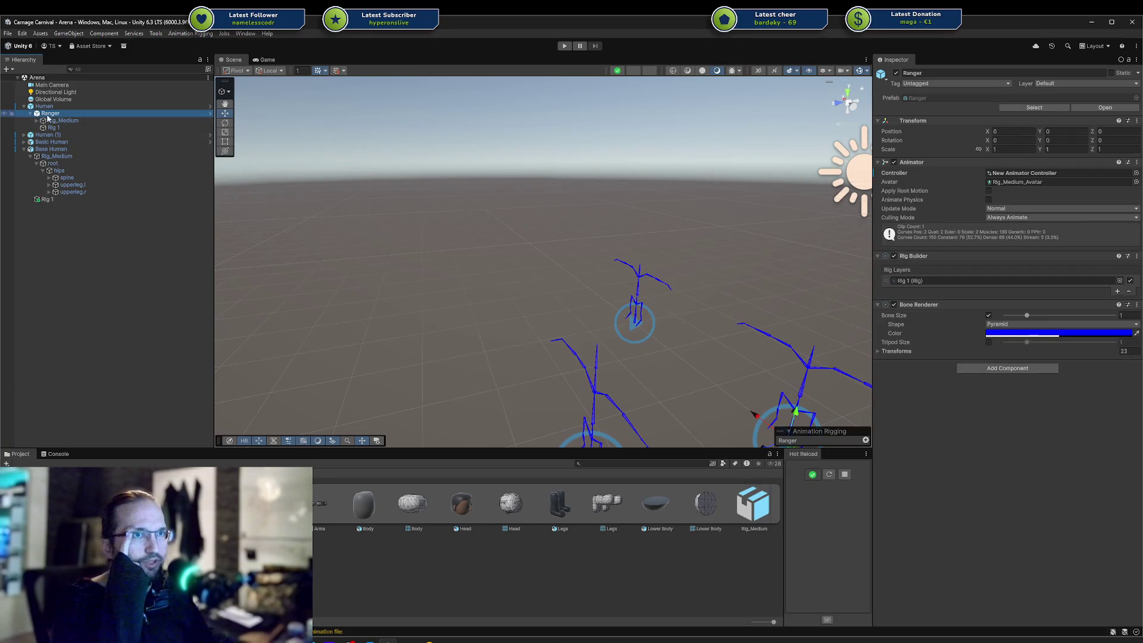
pyautogui.click(62, 120)
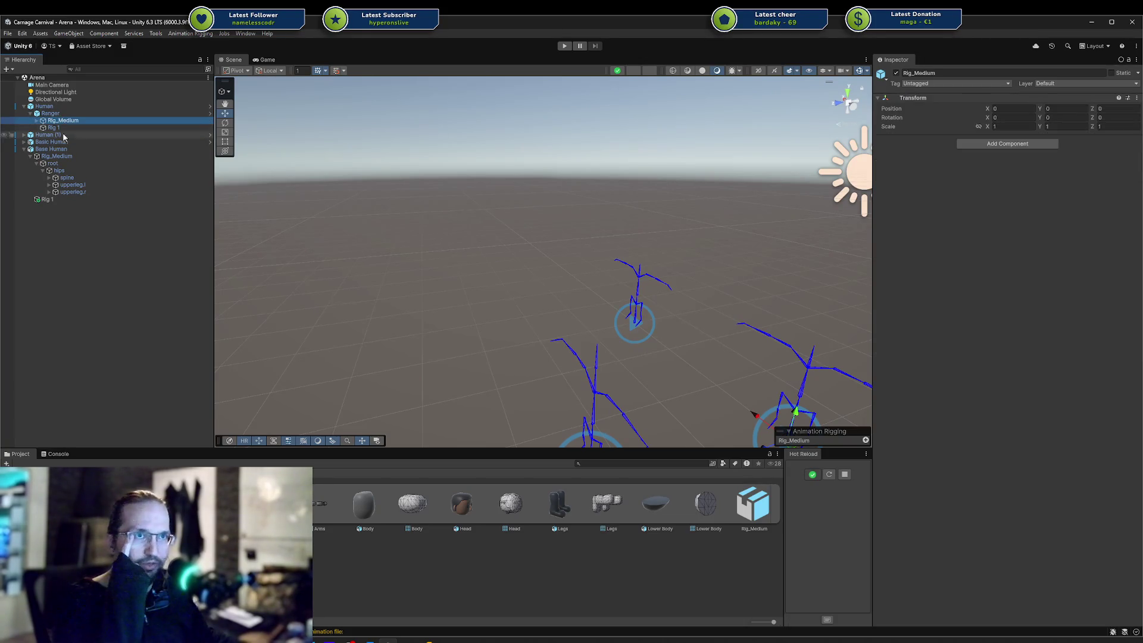
# Collapse Base Human's Rig_Medium, recheck Ranger's components, then inspect Base Human's components
pyautogui.click(51, 157)
pyautogui.click(31, 157)
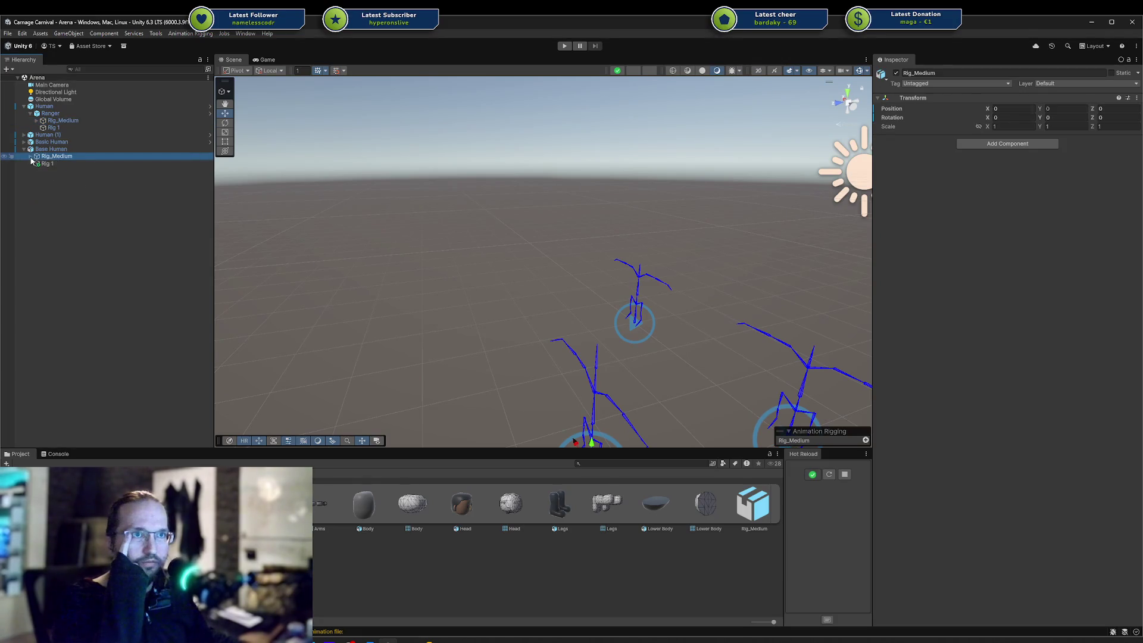
pyautogui.click(36, 121)
pyautogui.click(47, 121)
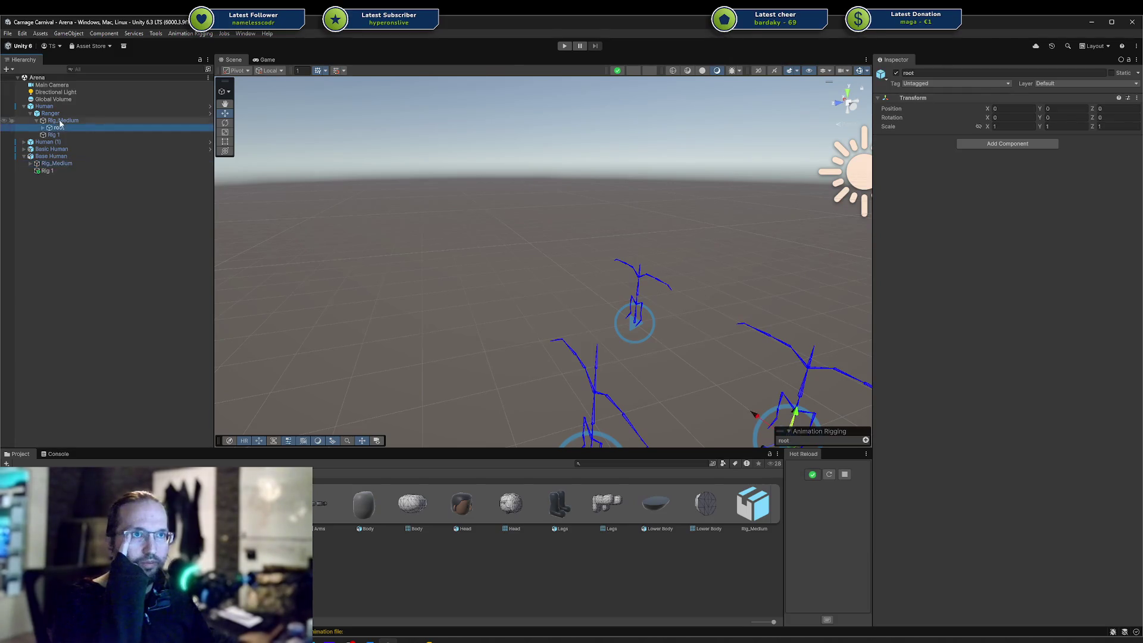
pyautogui.click(48, 113)
pyautogui.click(37, 121)
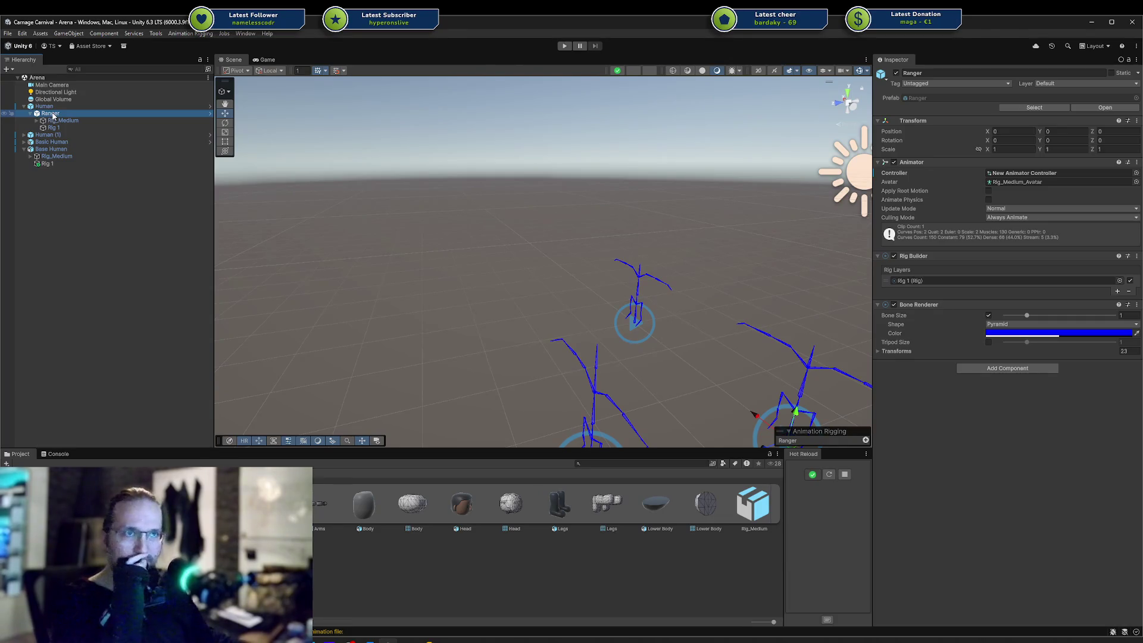
pyautogui.click(58, 156)
pyautogui.click(59, 151)
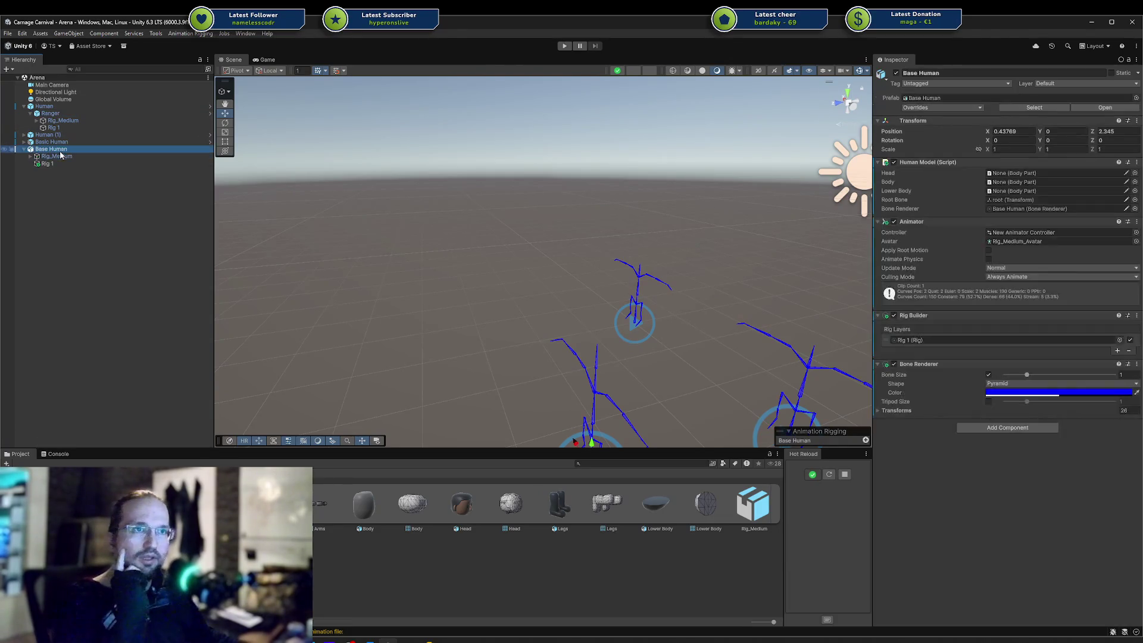
pyautogui.click(430, 641)
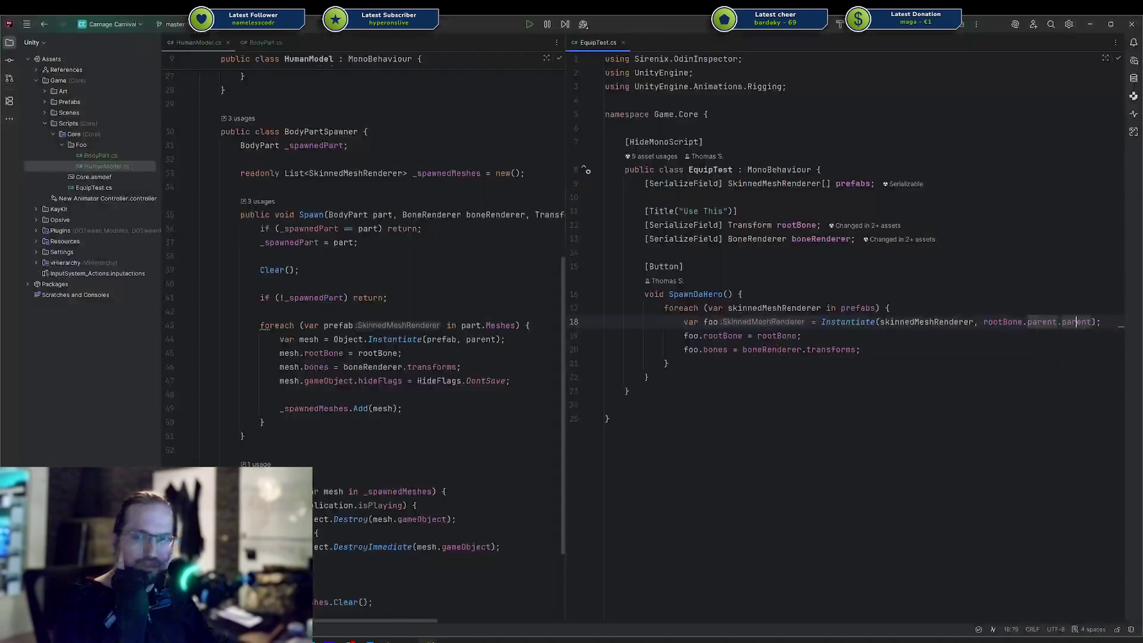
# Highlight rootBone usages in EquipTest and HumanModel's Spawn, widening the HumanModel.cs pane
pyautogui.doubleClick(774, 336)
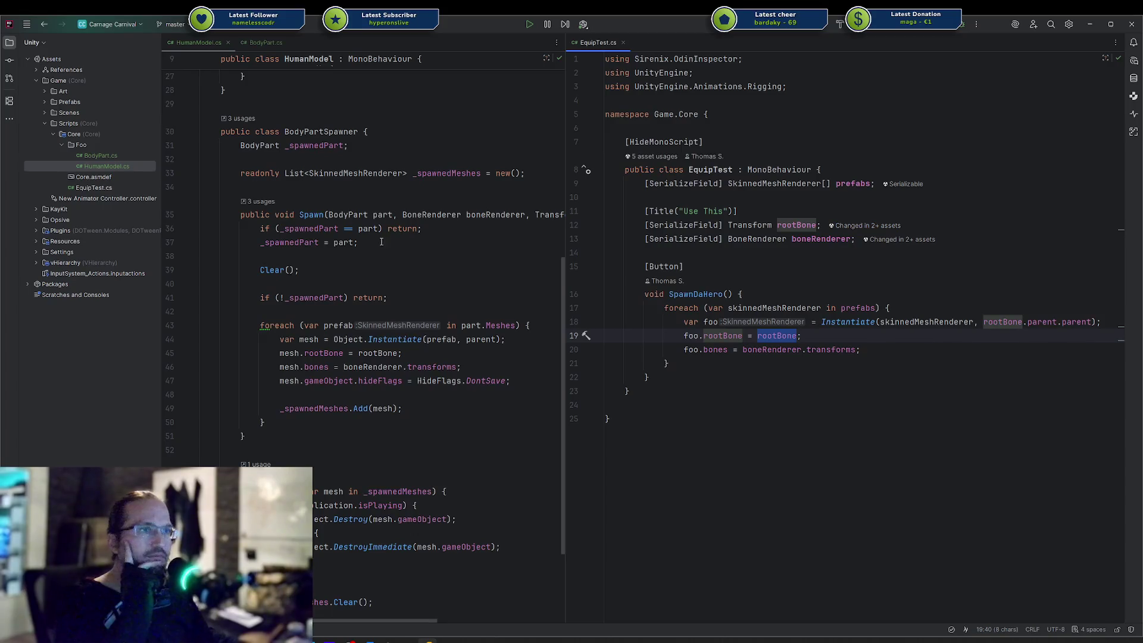
pyautogui.doubleClick(370, 353)
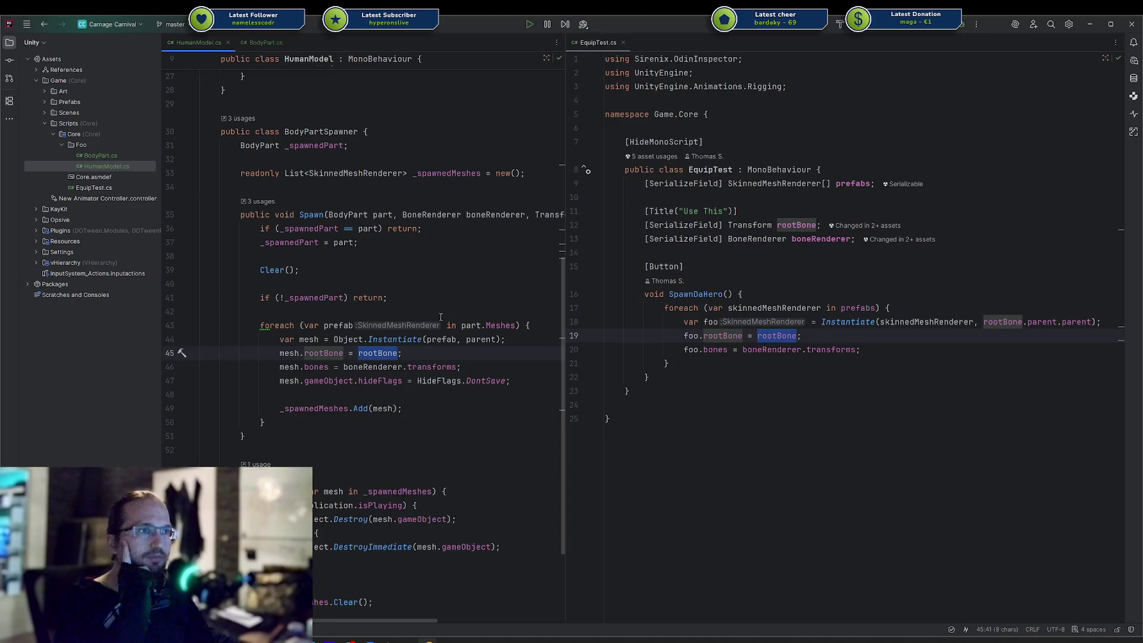
pyautogui.scroll(5, 438, 318)
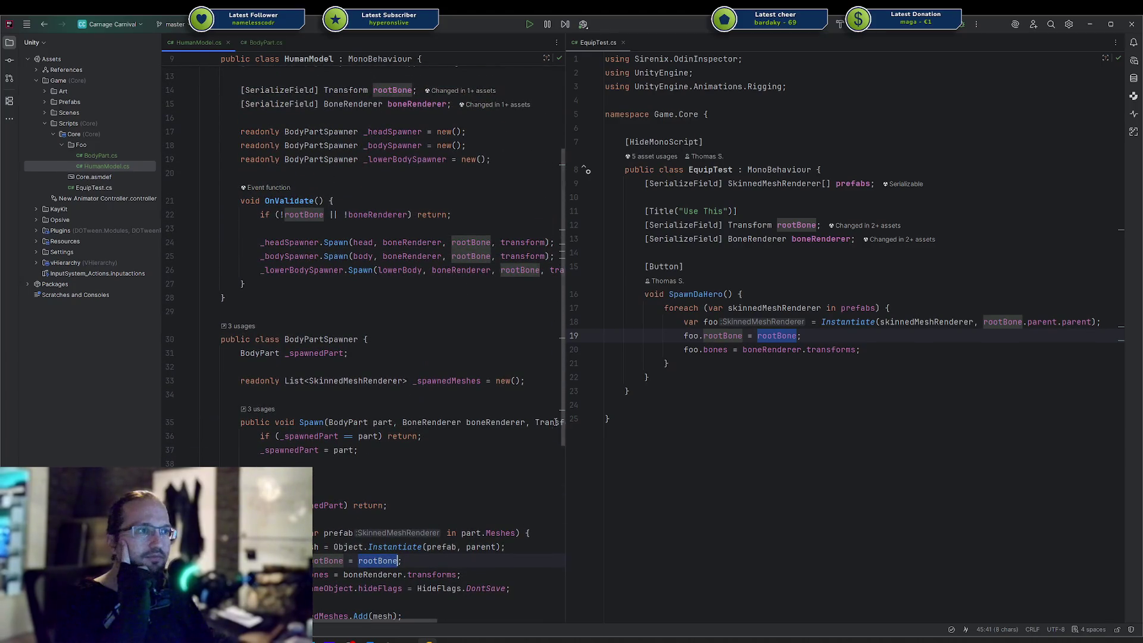
pyautogui.moveTo(566, 421); pyautogui.dragTo(732, 411)
pyautogui.scroll(2, 409, 191)
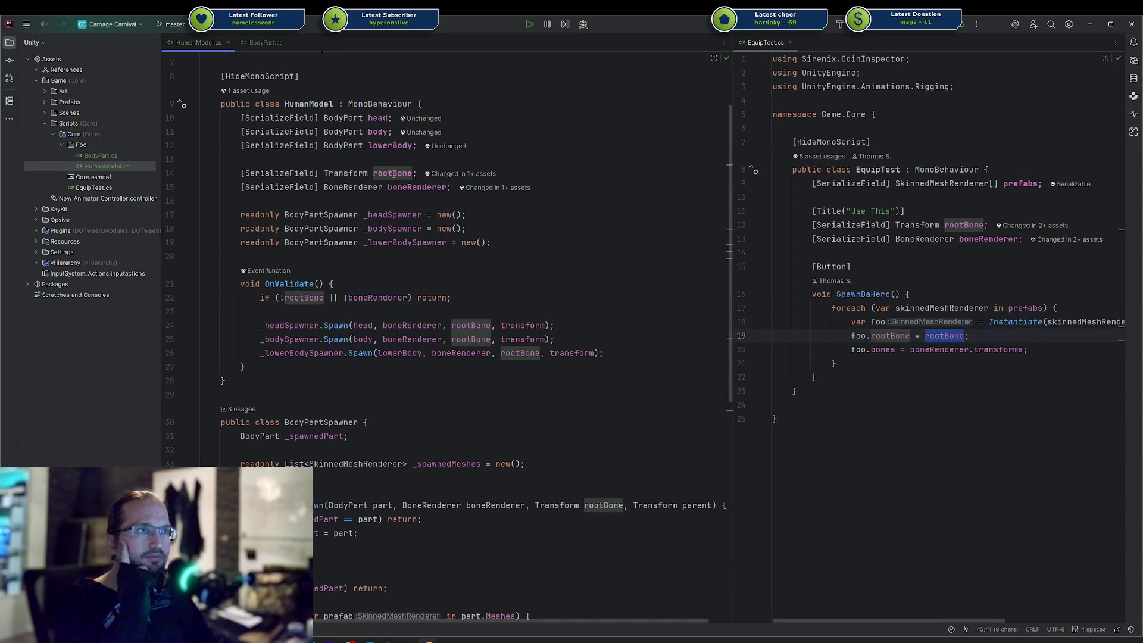
pyautogui.scroll(-4, 394, 173)
pyautogui.scroll(3, 433, 195)
# Comment out the hideFlags = DontSave line in the Spawn loop
pyautogui.press('Down')
pyautogui.press('End')
pyautogui.press('Return')
pyautogui.press('Return')
pyautogui.write('i')
pyautogui.hotkey('ctrl', 'z')
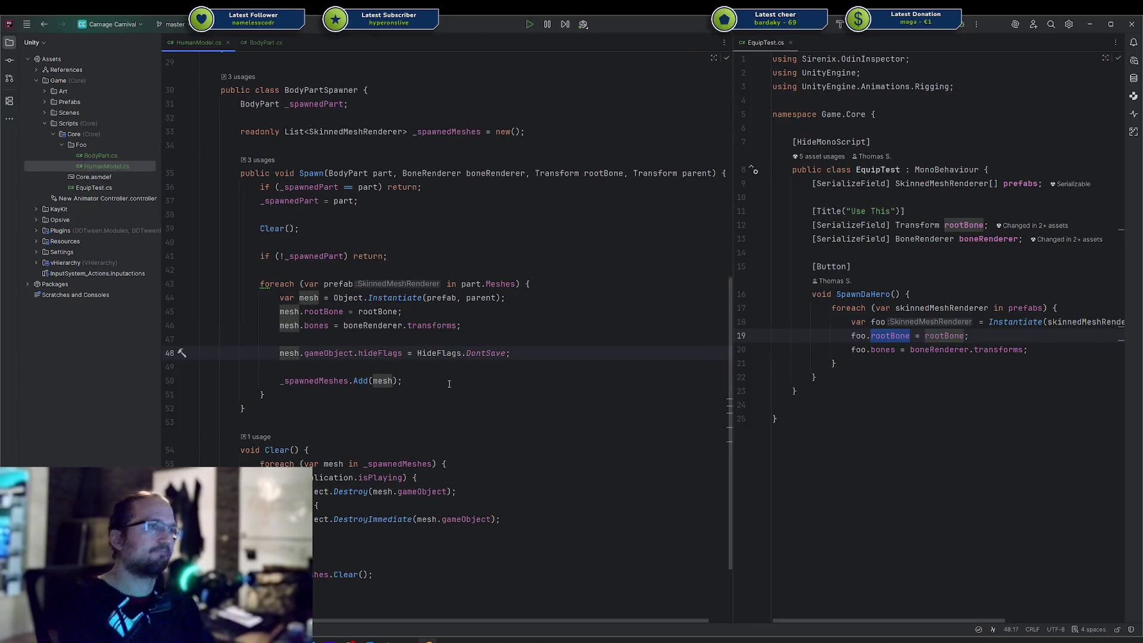
pyautogui.hotkey('ctrl', '/')
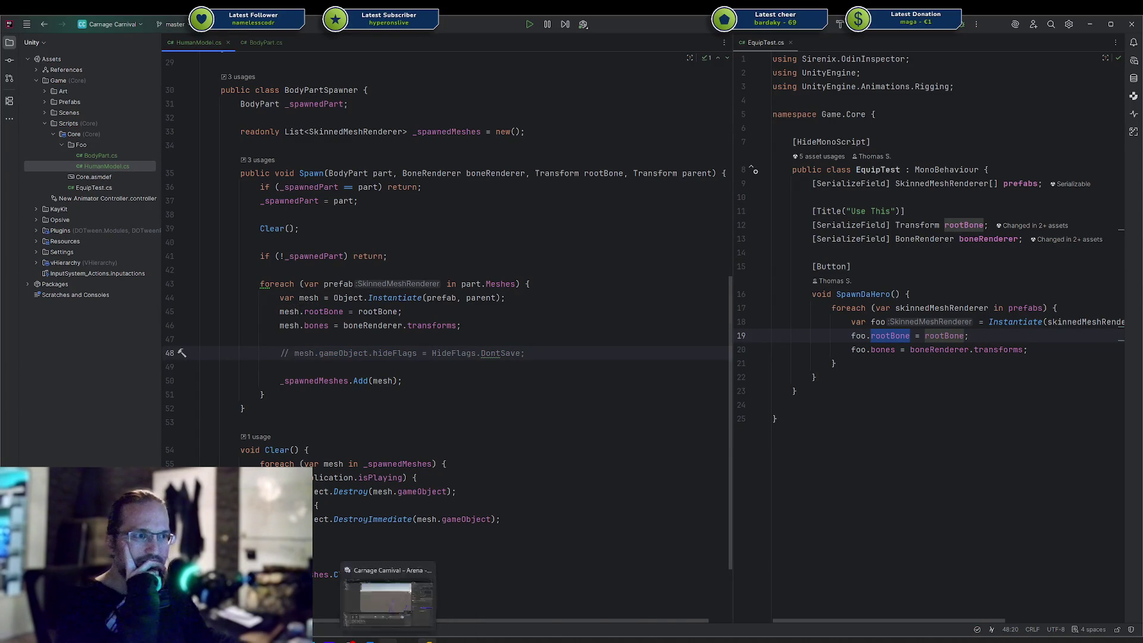
pyautogui.click(388, 639)
# Hot-reload scripts, drop Base Head into Base Human's Head field to spawn a head, then clear it
pyautogui.click(828, 474)
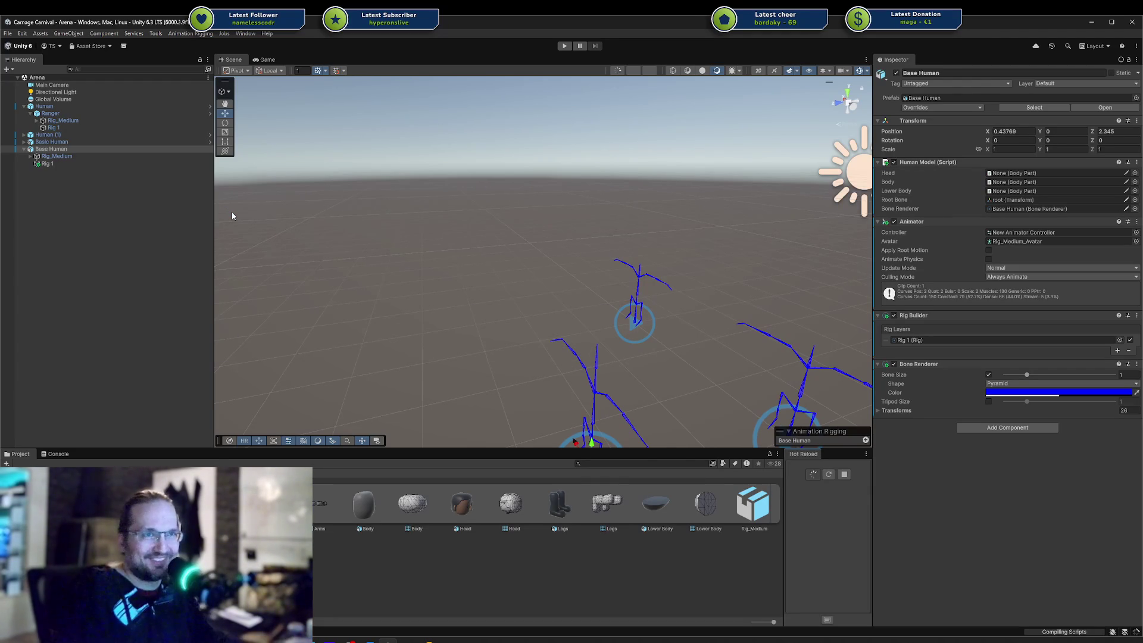
pyautogui.click(66, 148)
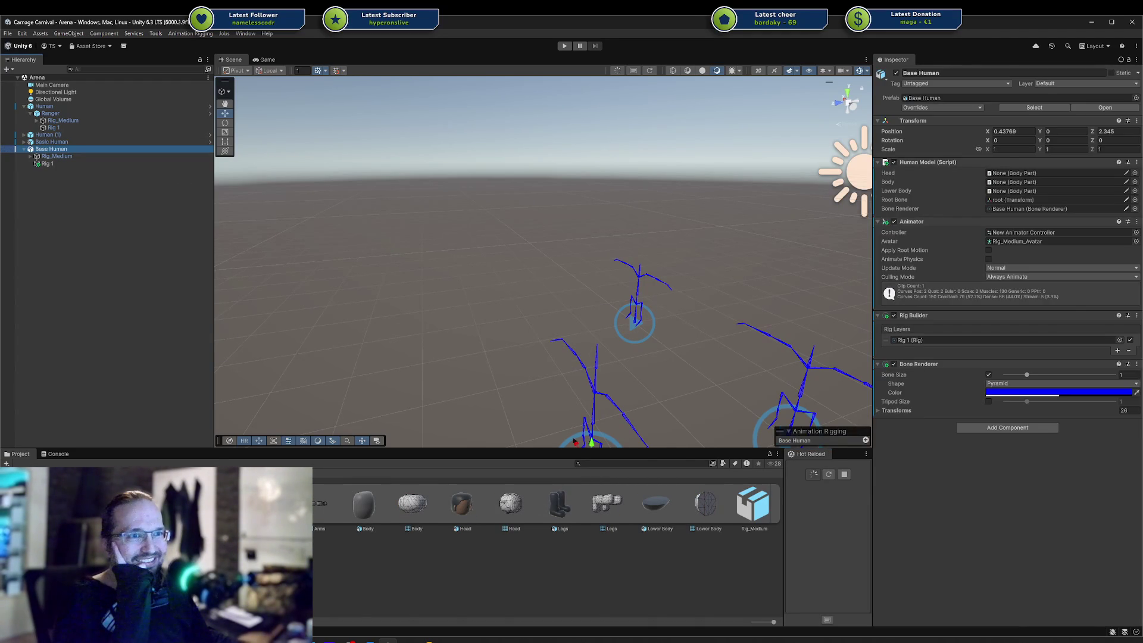
pyautogui.moveTo(67, 149)
pyautogui.mouseDown()
pyautogui.moveTo(701, 324)
pyautogui.moveTo(1035, 233)
pyautogui.mouseUp()
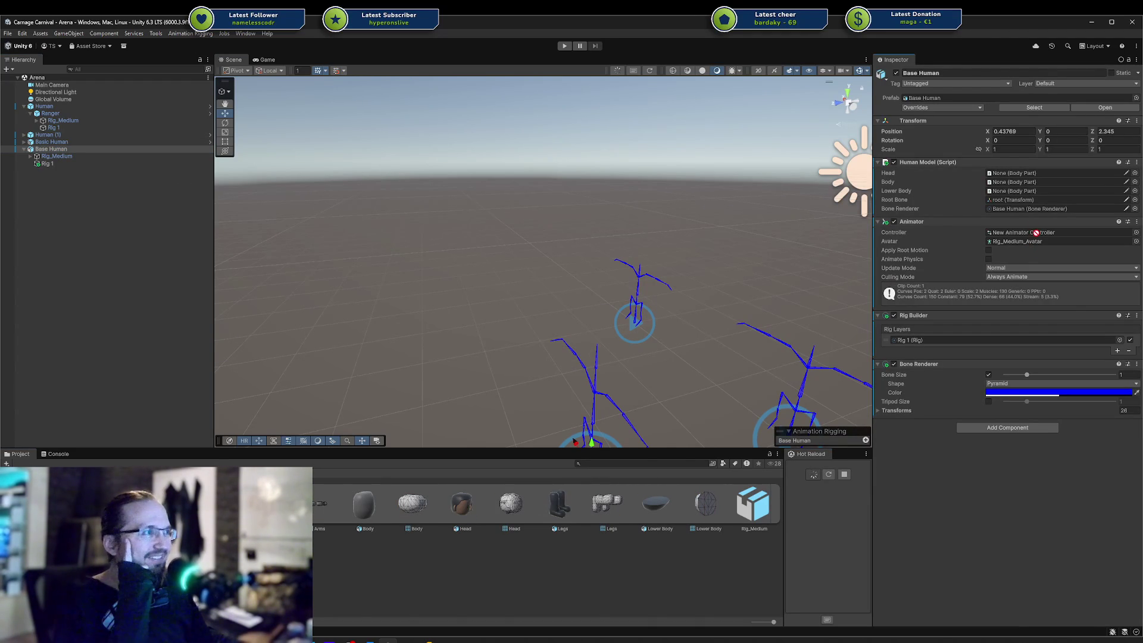
pyautogui.moveTo(1030, 180); pyautogui.dragTo(1008, 174)
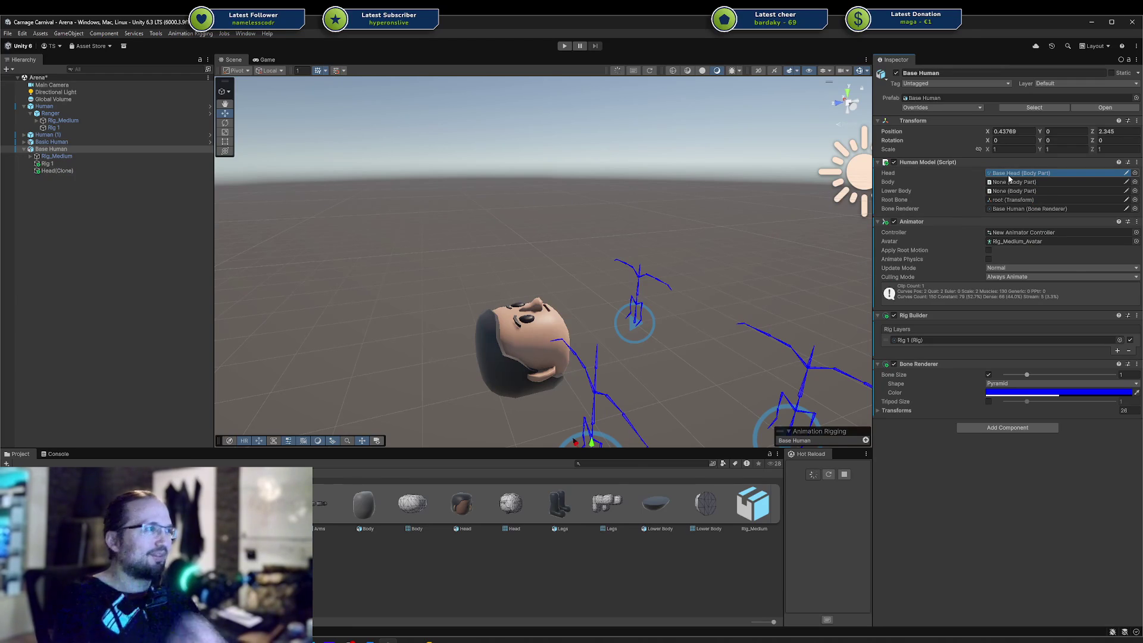
pyautogui.press('Delete')
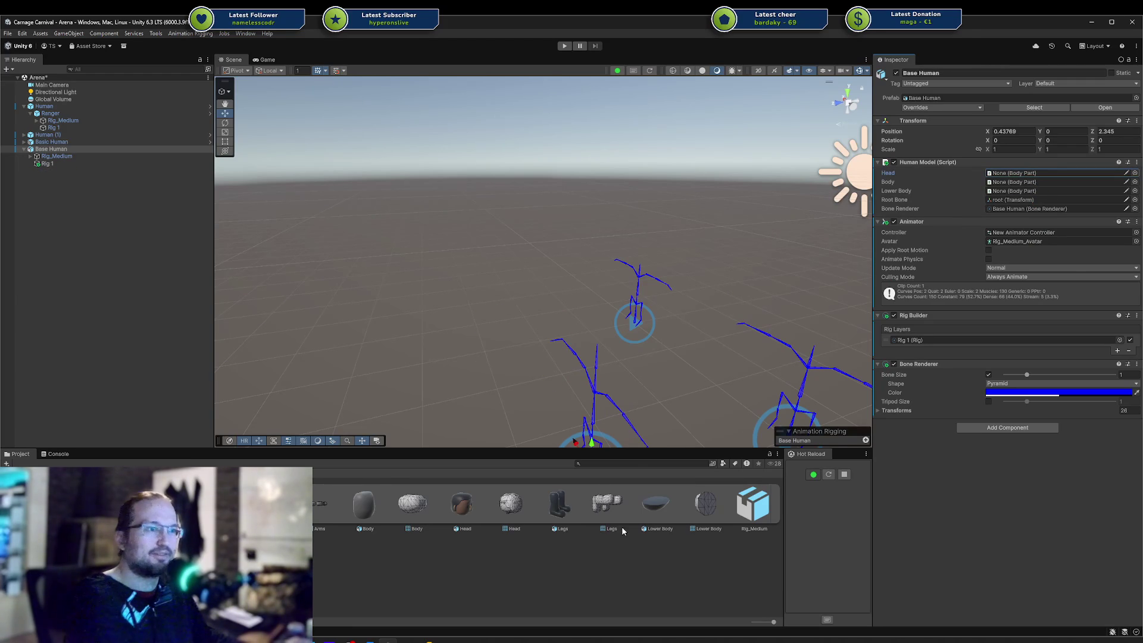
pyautogui.hotkey('alt', 'Tab')
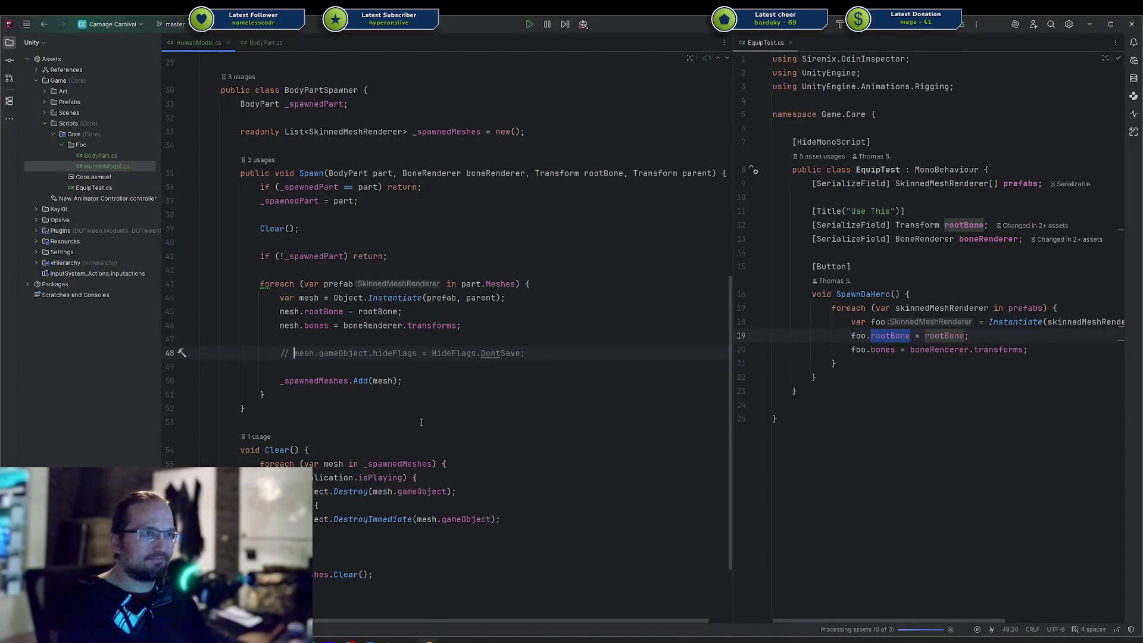
# Uncomment the hideFlags DontSave line and review how mesh is used in HumanModel's Spawn
pyautogui.press('Down')
pyautogui.press('Down')
pyautogui.hotkey('shift', 'Up')
pyautogui.hotkey('shift', 'Up')
pyautogui.press('Delete')
pyautogui.hotkey('ctrl', '/')
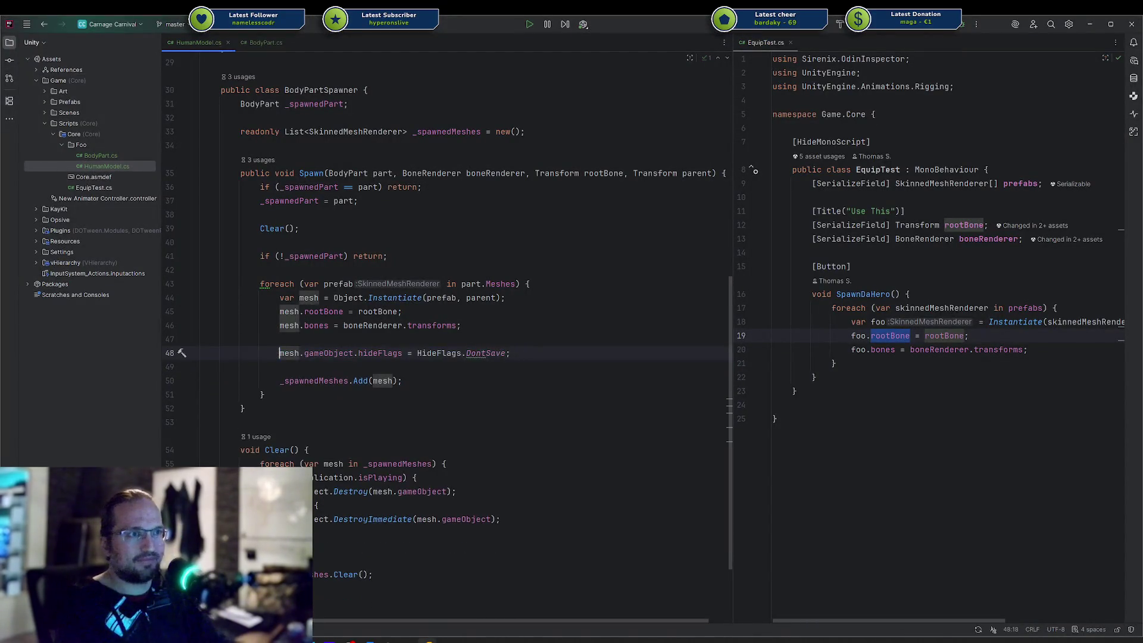
pyautogui.click(464, 372)
pyautogui.scroll(-1, 499, 348)
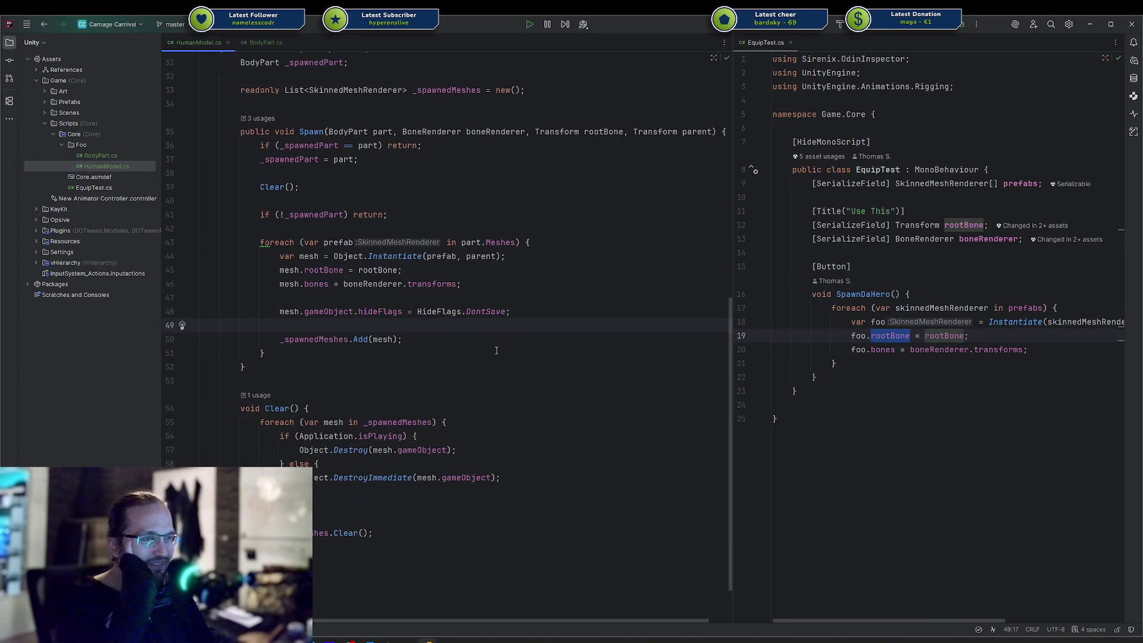
pyautogui.doubleClick(375, 339)
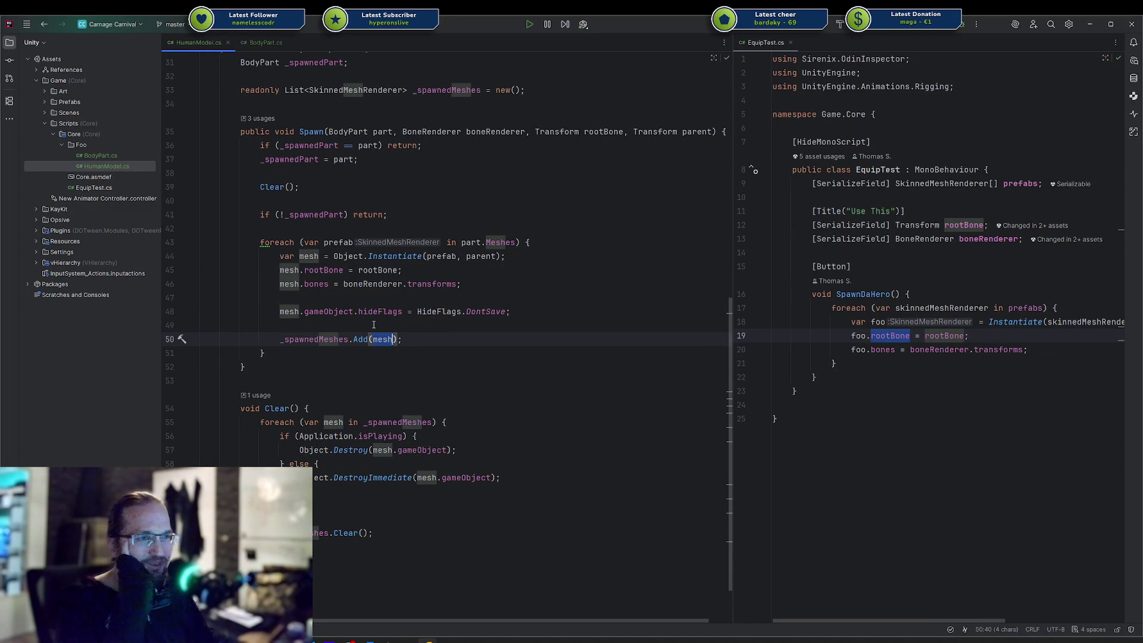
pyautogui.scroll(-1, 393, 331)
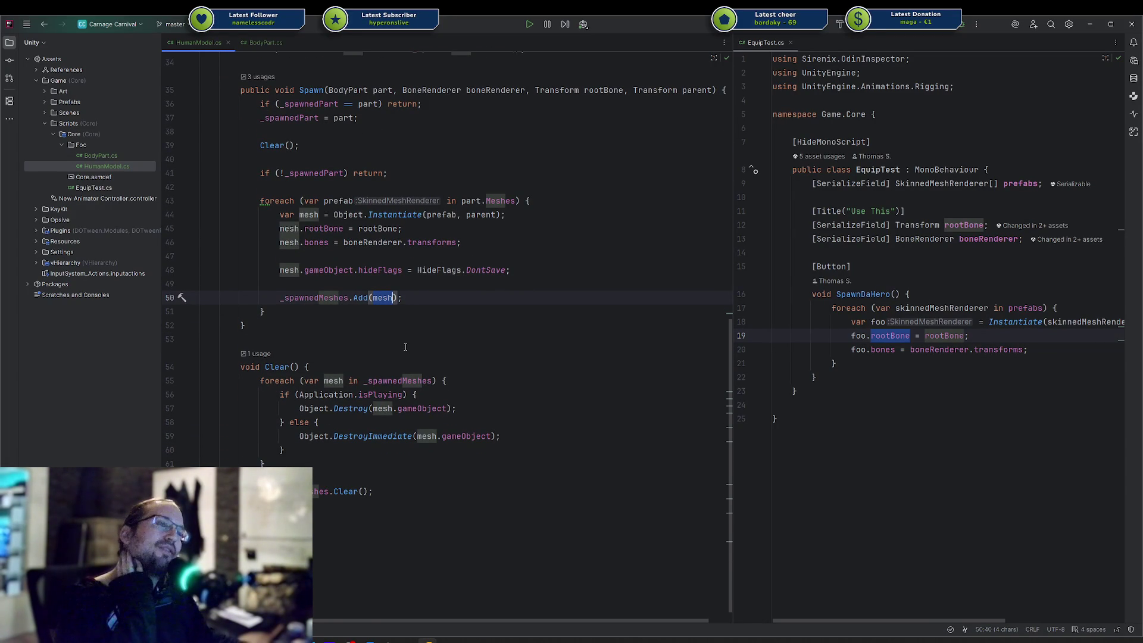
pyautogui.scroll(3, 405, 347)
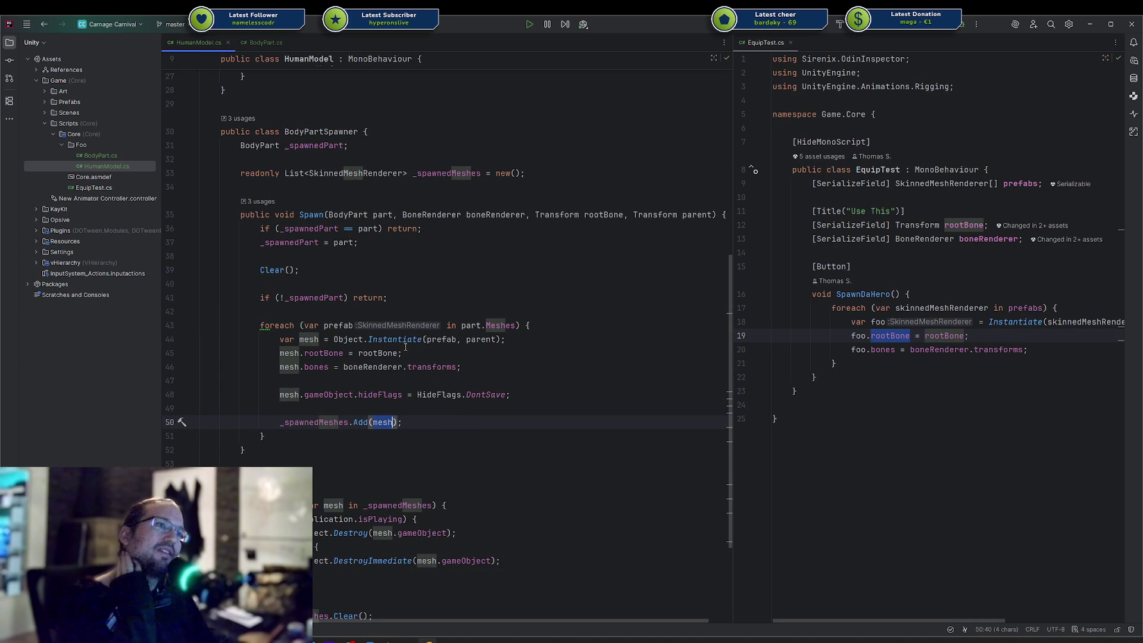
pyautogui.scroll(1, 405, 347)
pyautogui.scroll(-1, 405, 347)
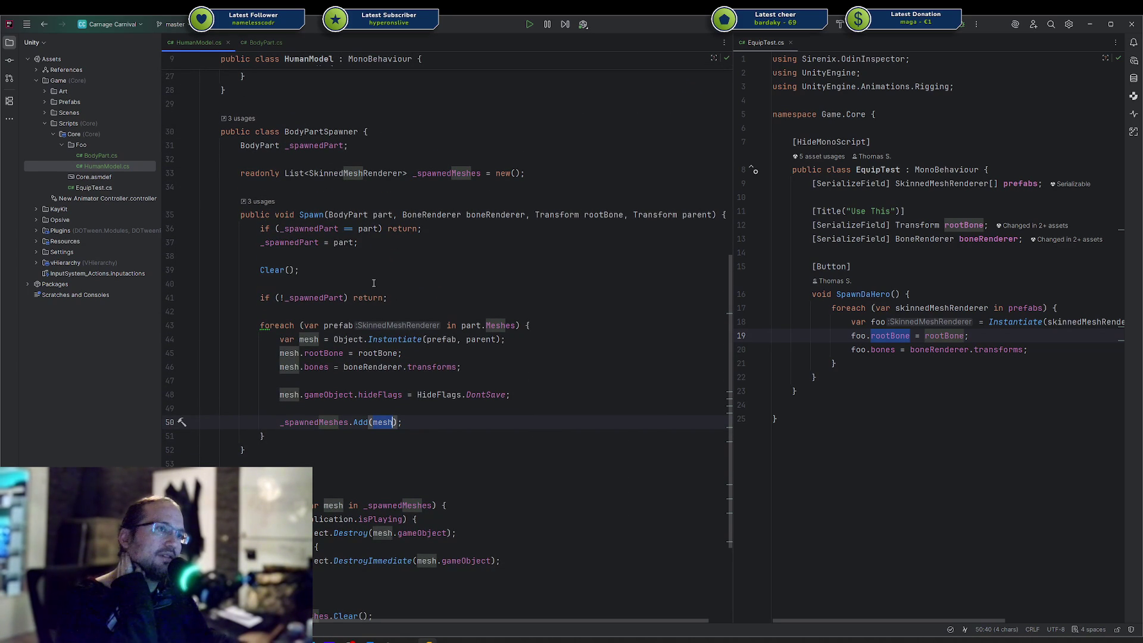
pyautogui.scroll(9, 373, 283)
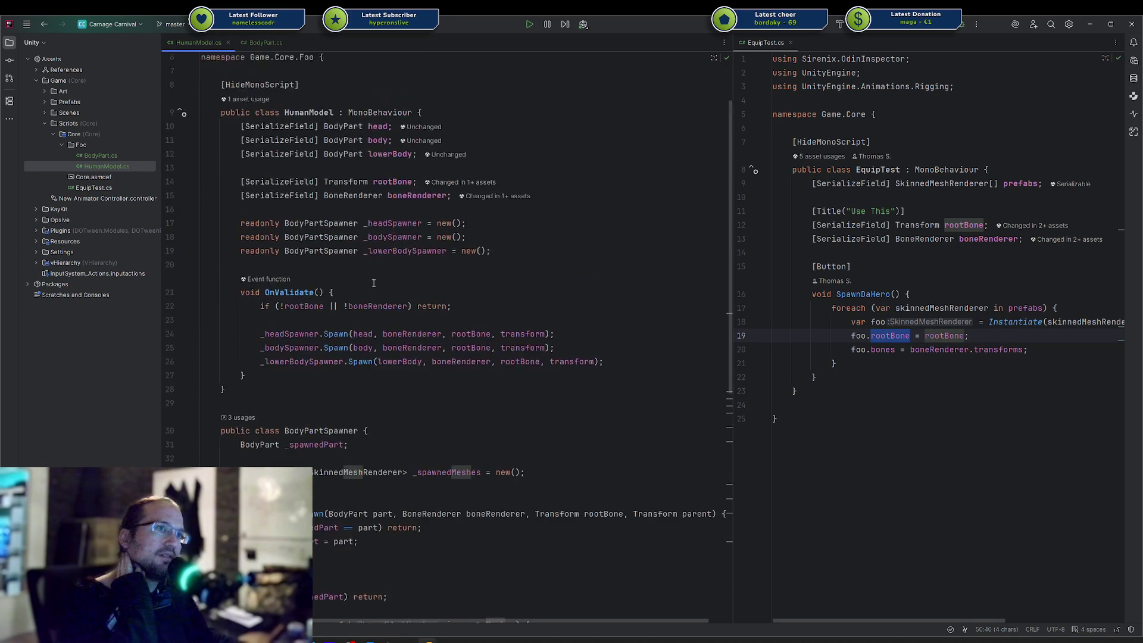
pyautogui.scroll(-7, 373, 283)
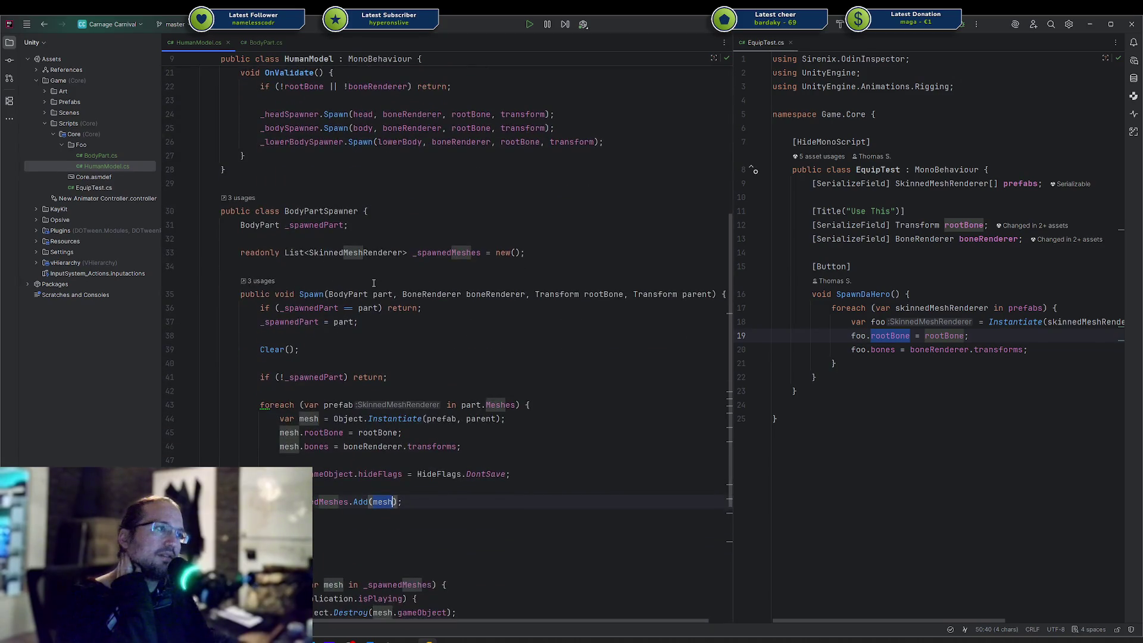
# Select EquipTest's SpawnDaHero foreach loop to compare its bone assignment
pyautogui.click(857, 350)
pyautogui.moveTo(859, 359)
pyautogui.mouseDown()
pyautogui.moveTo(774, 324)
pyautogui.moveTo(773, 309)
pyautogui.mouseUp()
pyautogui.click(832, 308)
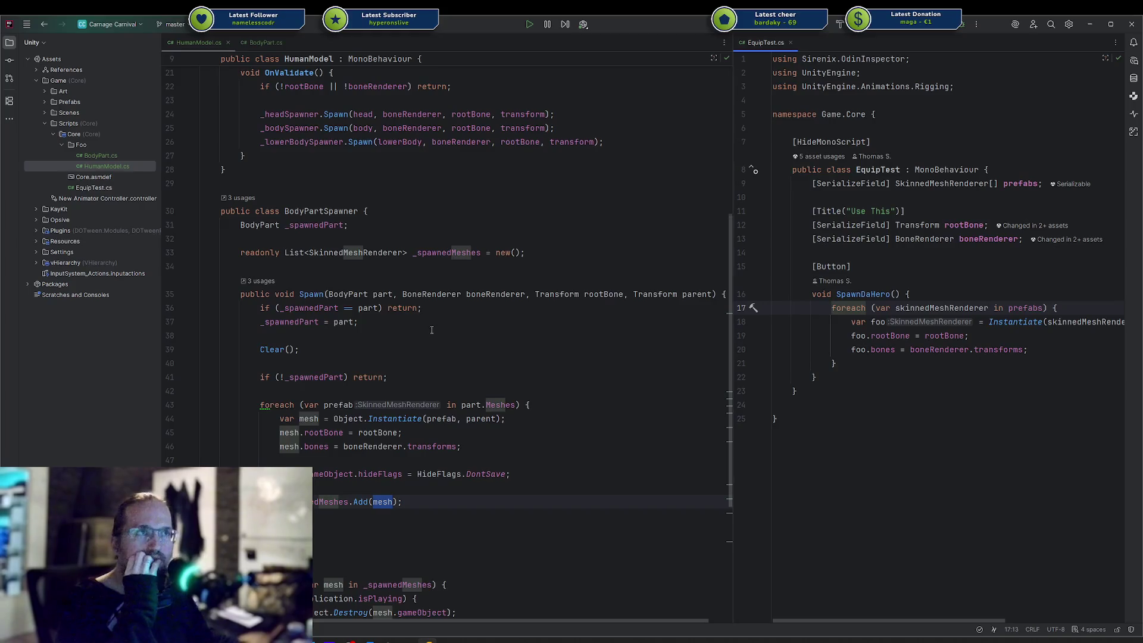
pyautogui.scroll(3, 438, 339)
pyautogui.scroll(3, 432, 330)
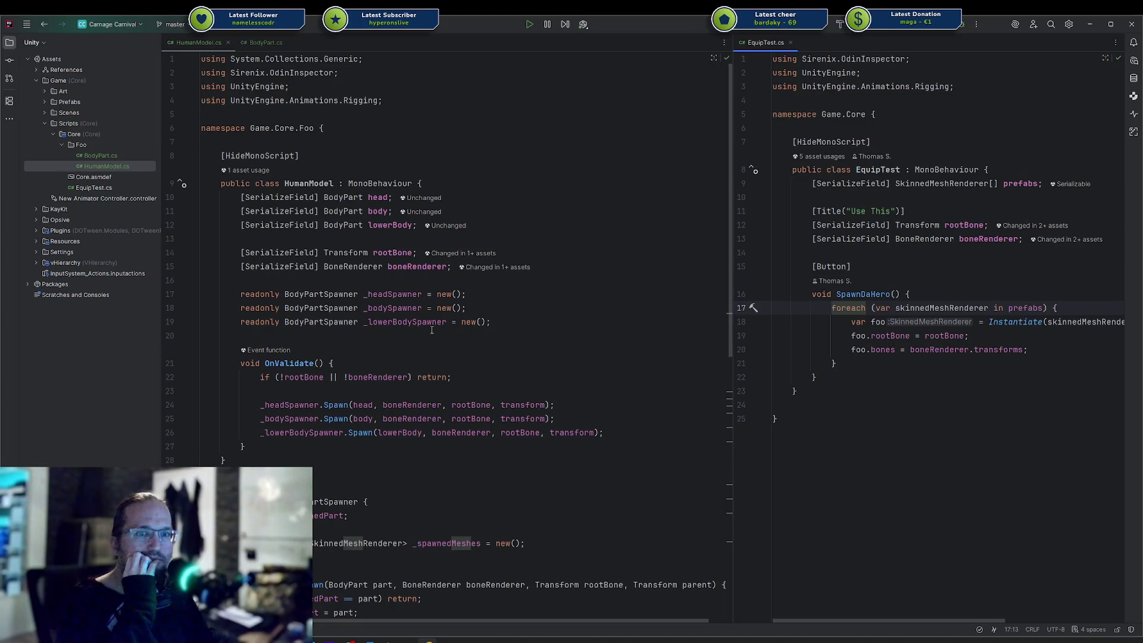
pyautogui.scroll(-3, 431, 330)
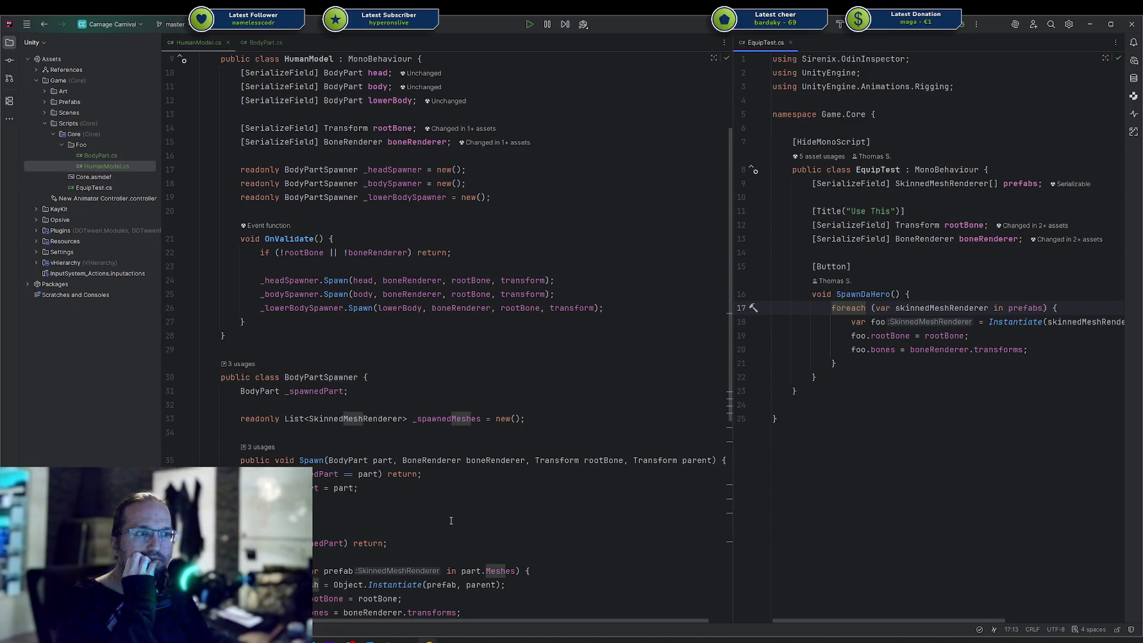
pyautogui.scroll(-3, 450, 521)
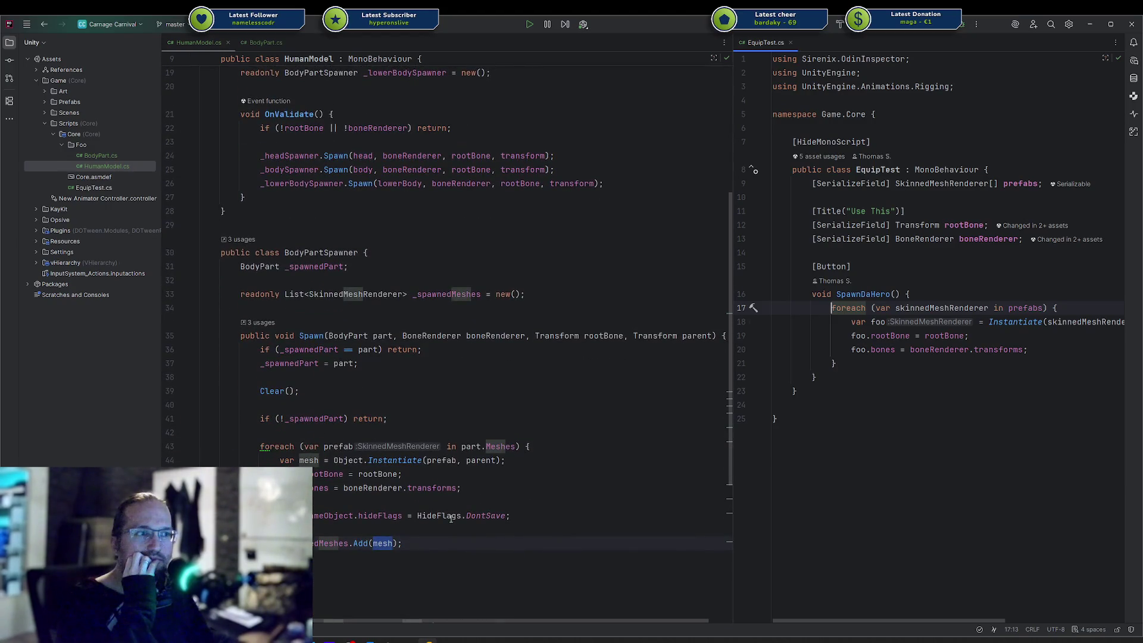
pyautogui.hotkey('alt', 'Tab')
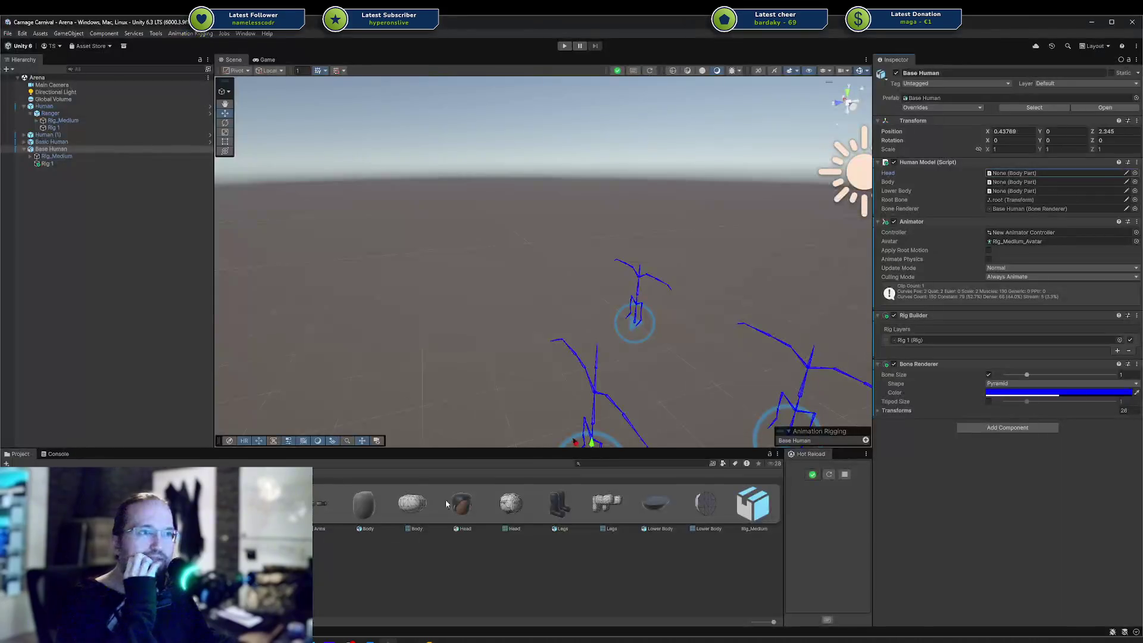
# Ping the objects referenced by Base Human's Root Bone and Bone Renderer fields
pyautogui.click(1073, 199)
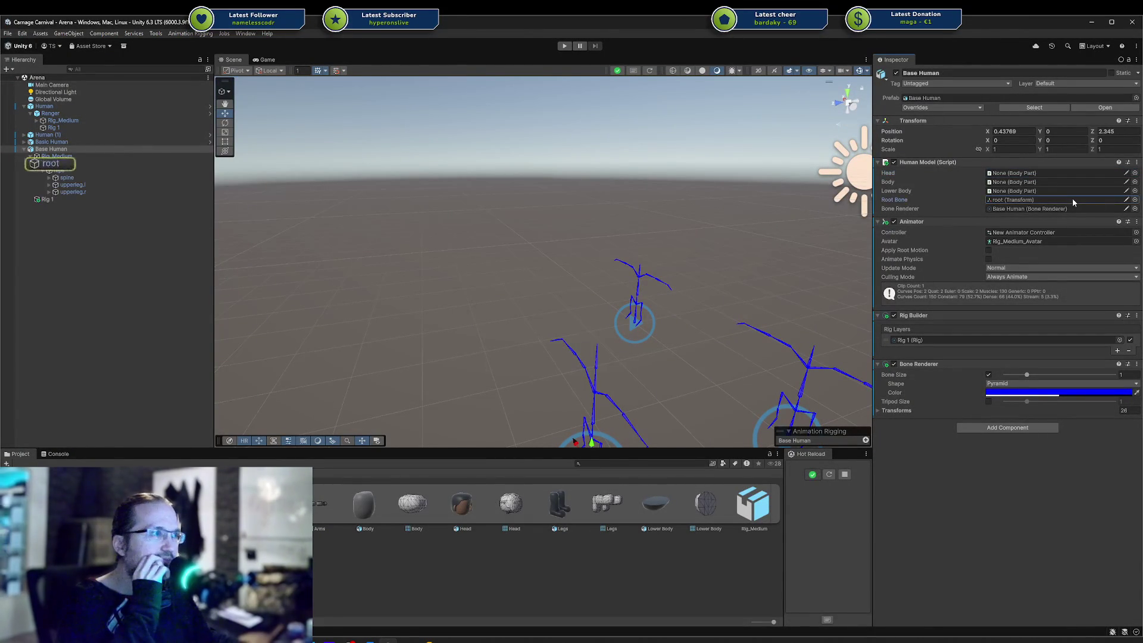
pyautogui.click(1057, 209)
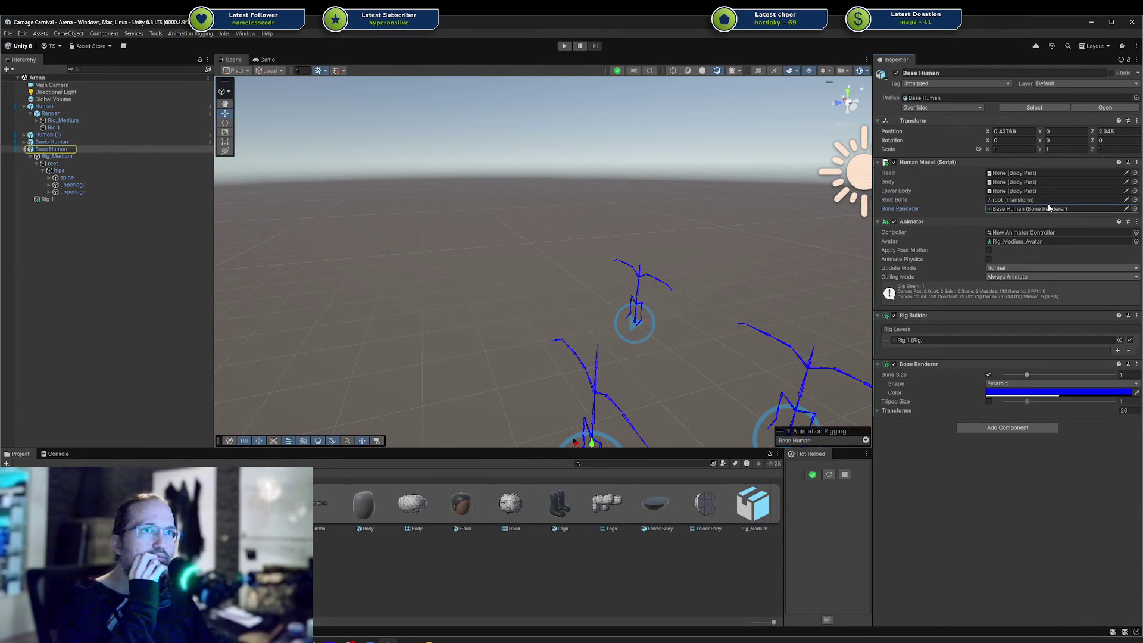
pyautogui.click(1024, 208)
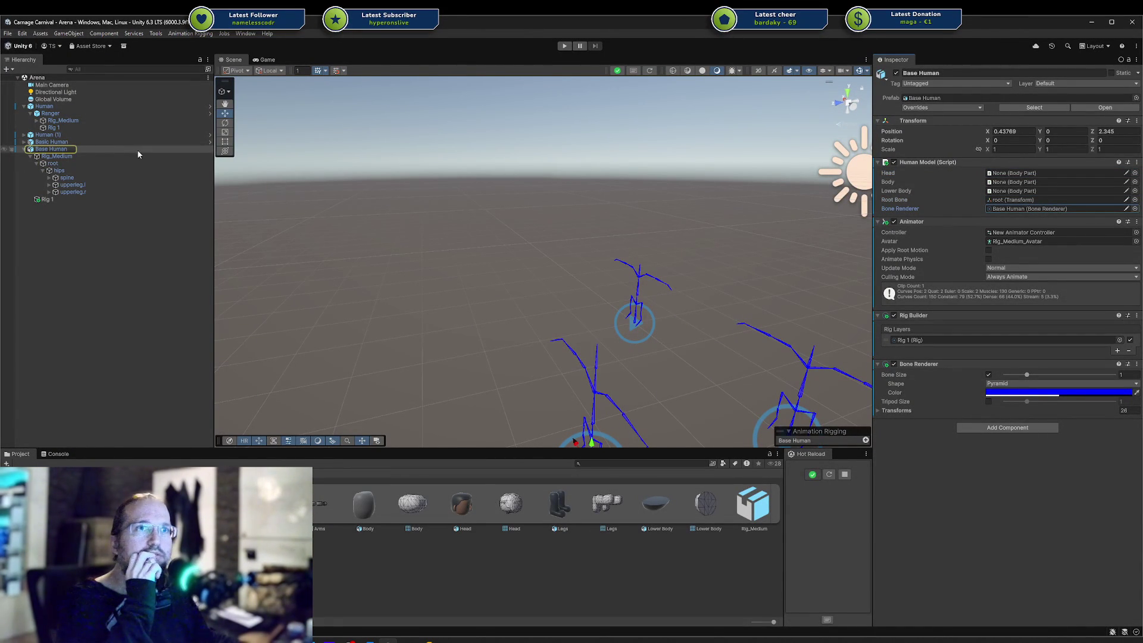
# Inspect Human (1) and its Ranger rig children, then reselect Base Human
pyautogui.click(65, 134)
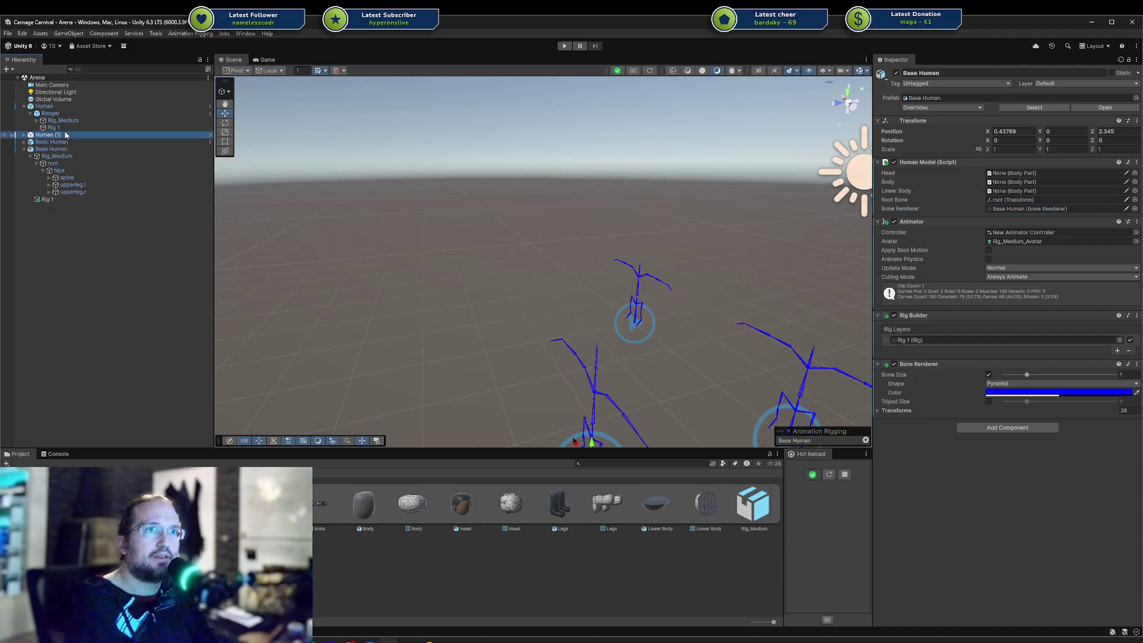
pyautogui.press('Right')
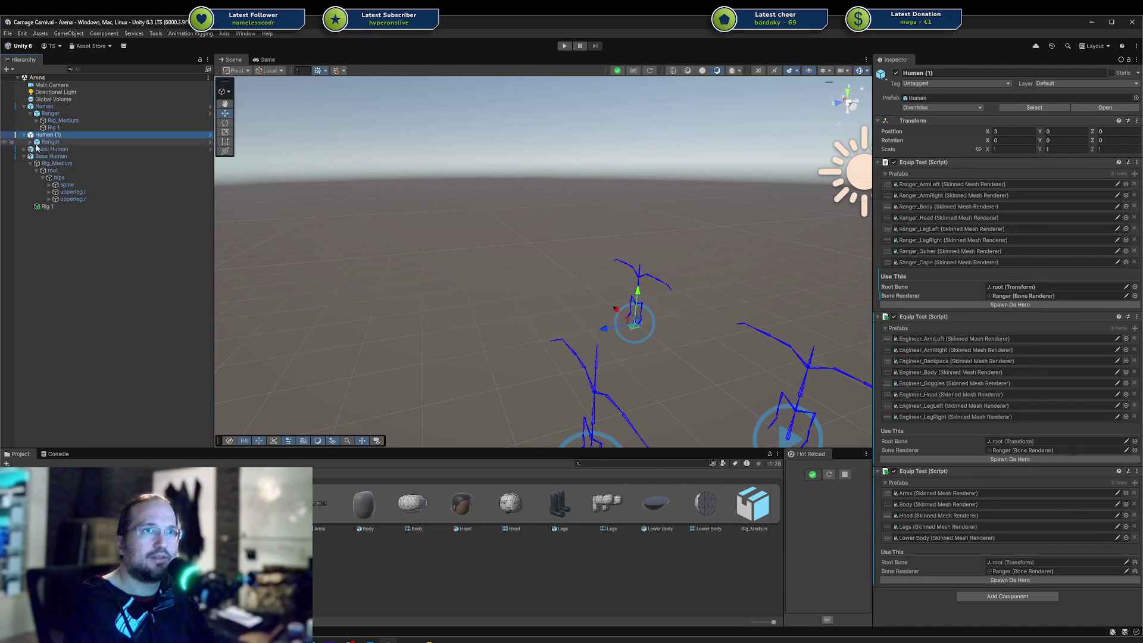
pyautogui.click(30, 142)
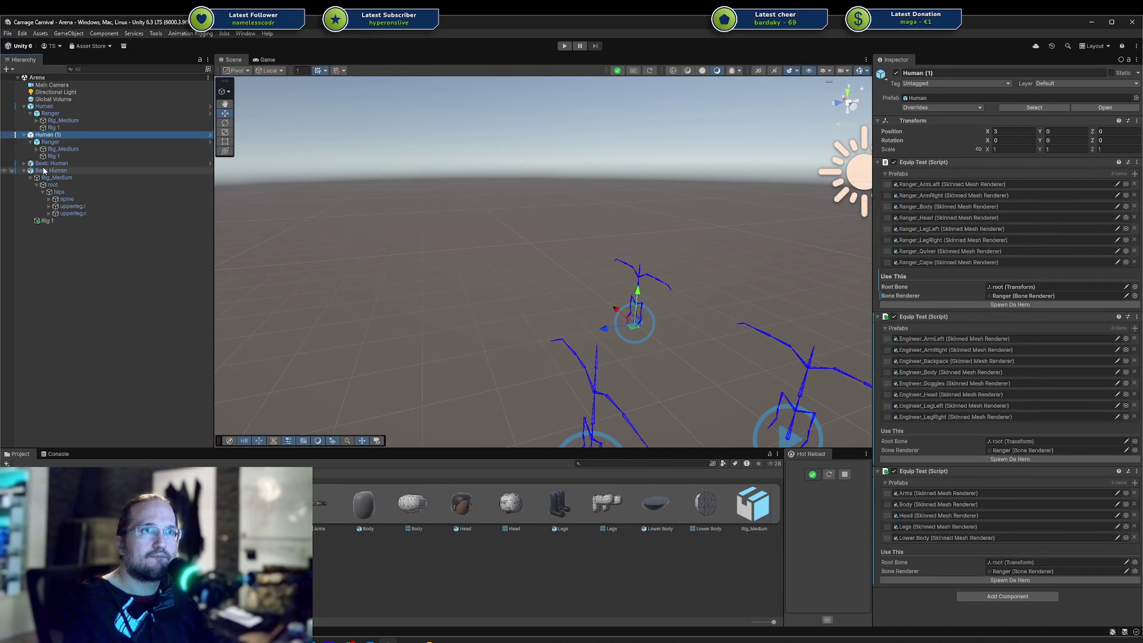
pyautogui.click(43, 170)
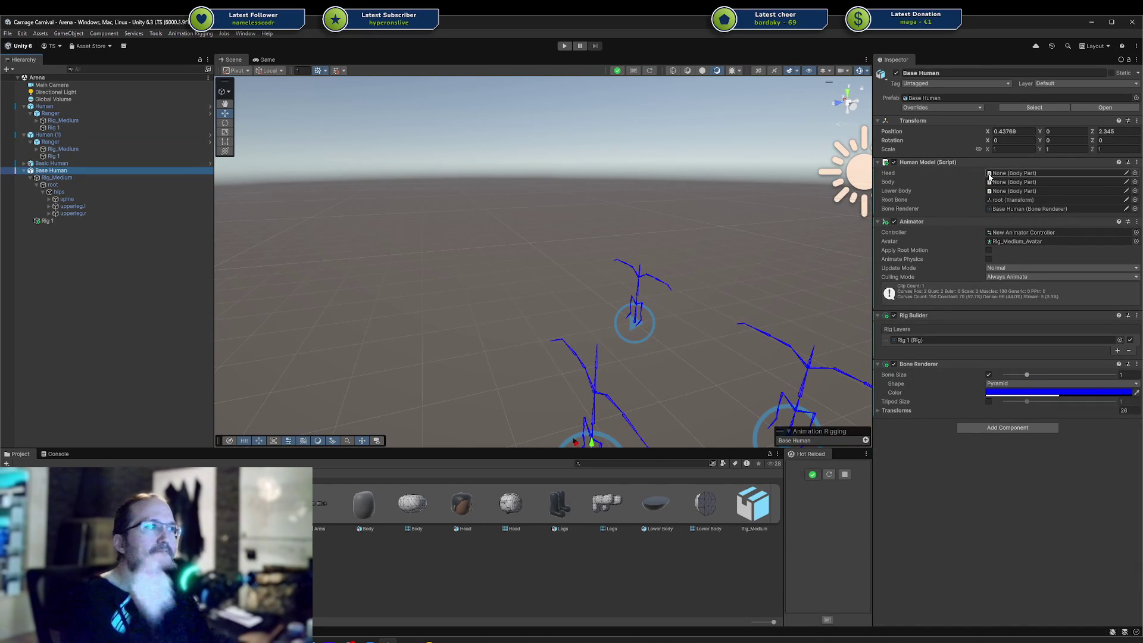
pyautogui.click(447, 638)
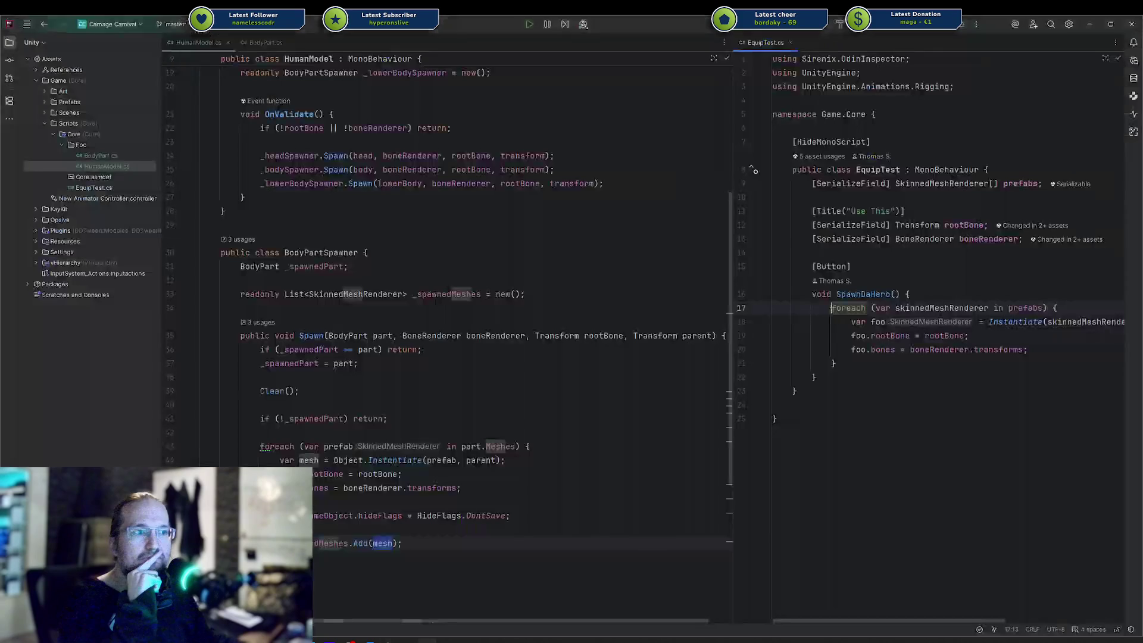
# Add a serialized Transform field named parent above rootBone in HumanModel
pyautogui.click(939, 240)
pyautogui.scroll(6, 398, 209)
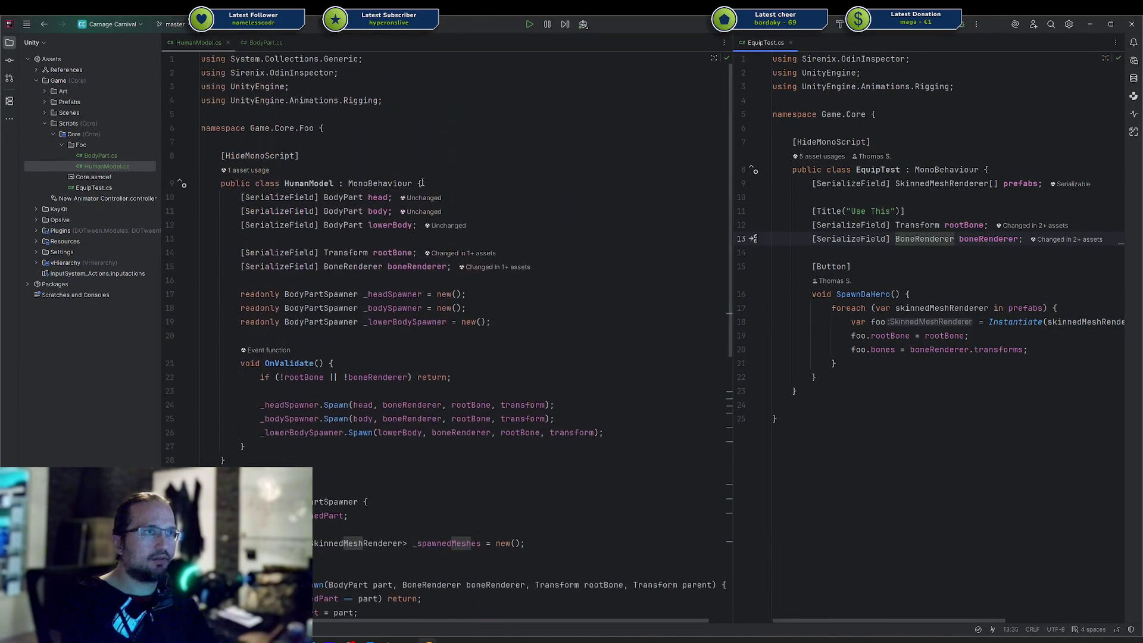
pyautogui.click(585, 269)
pyautogui.press('Up')
pyautogui.hotkey('ctrl', 'd')
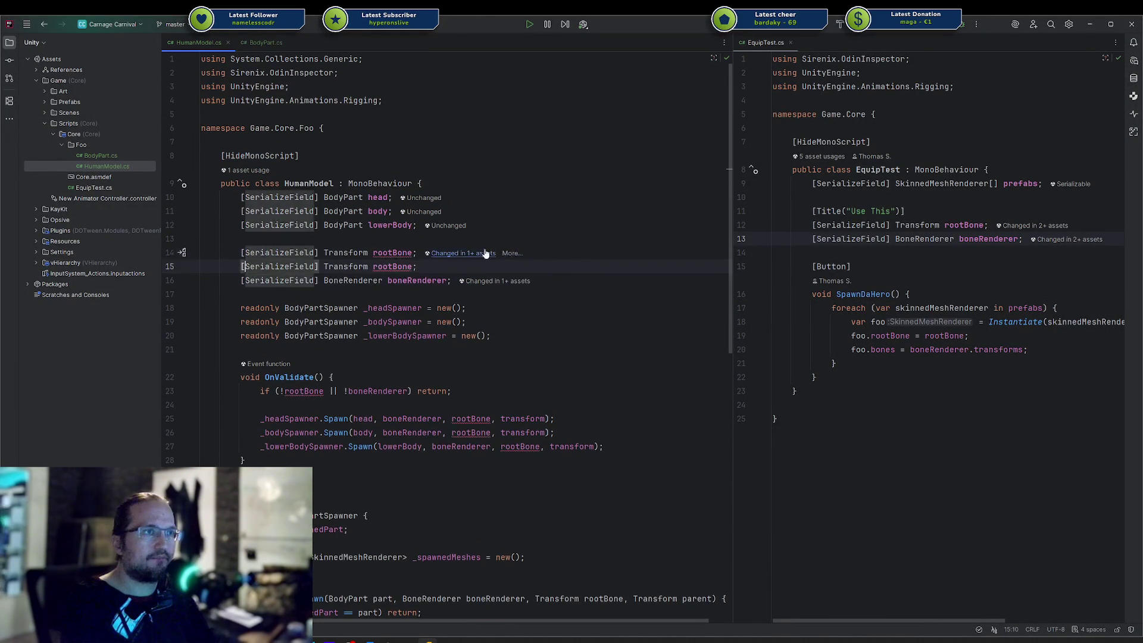
pyautogui.doubleClick(393, 266)
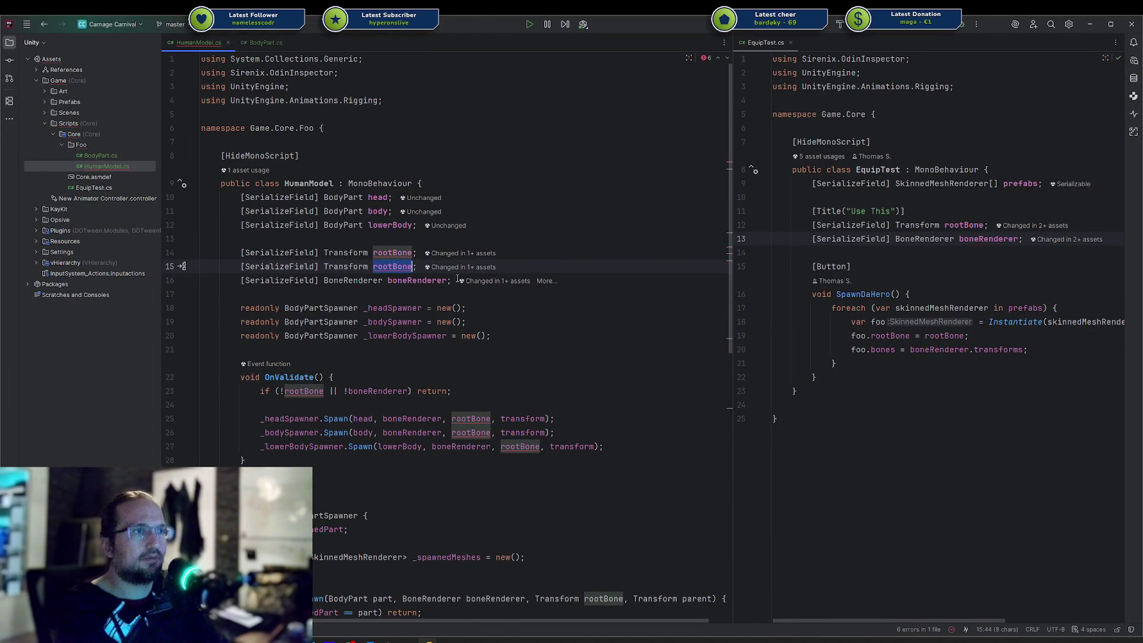
pyautogui.write('parent')
pyautogui.hotkey('ctrl', 'shift', 'Up')
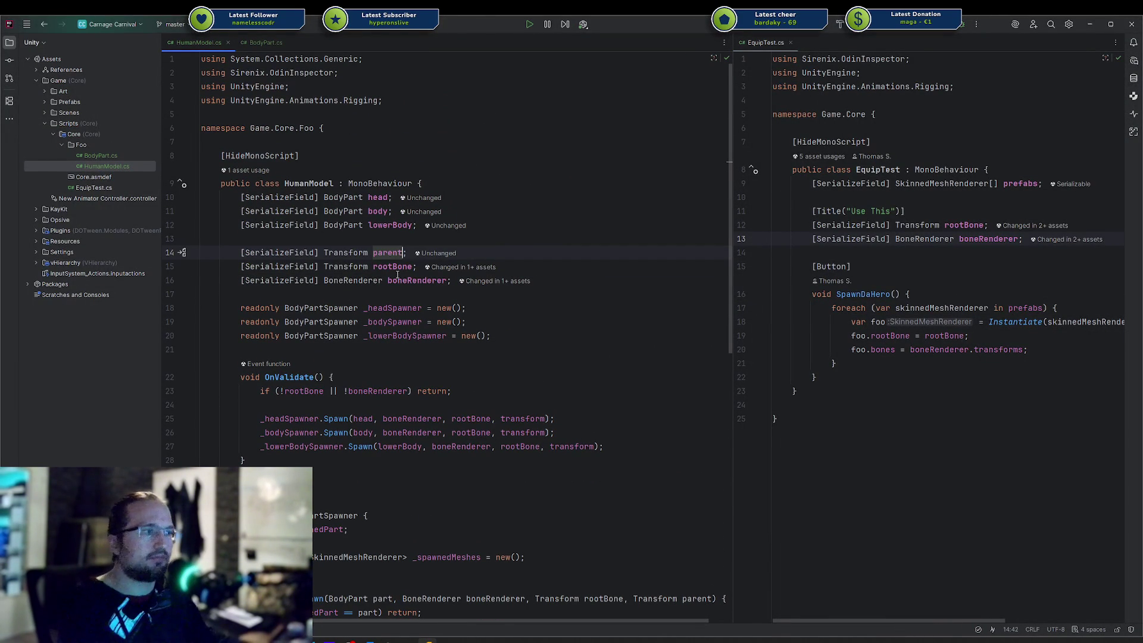
# Replace transform with parent in the head, body and lower body Spawn calls
pyautogui.doubleClick(394, 252)
pyautogui.hotkey('ctrl', 'c')
pyautogui.doubleClick(524, 418)
pyautogui.hotkey('ctrl', 'v')
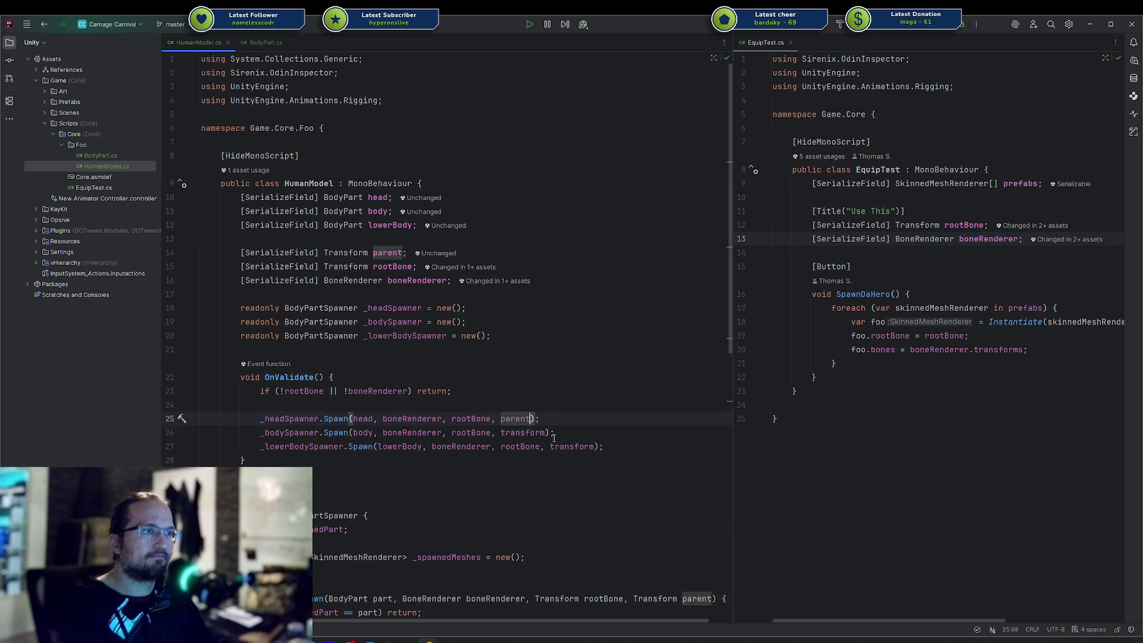
pyautogui.doubleClick(545, 432)
pyautogui.hotkey('ctrl', 'v')
pyautogui.doubleClick(571, 447)
pyautogui.hotkey('ctrl', 'v')
pyautogui.click(530, 487)
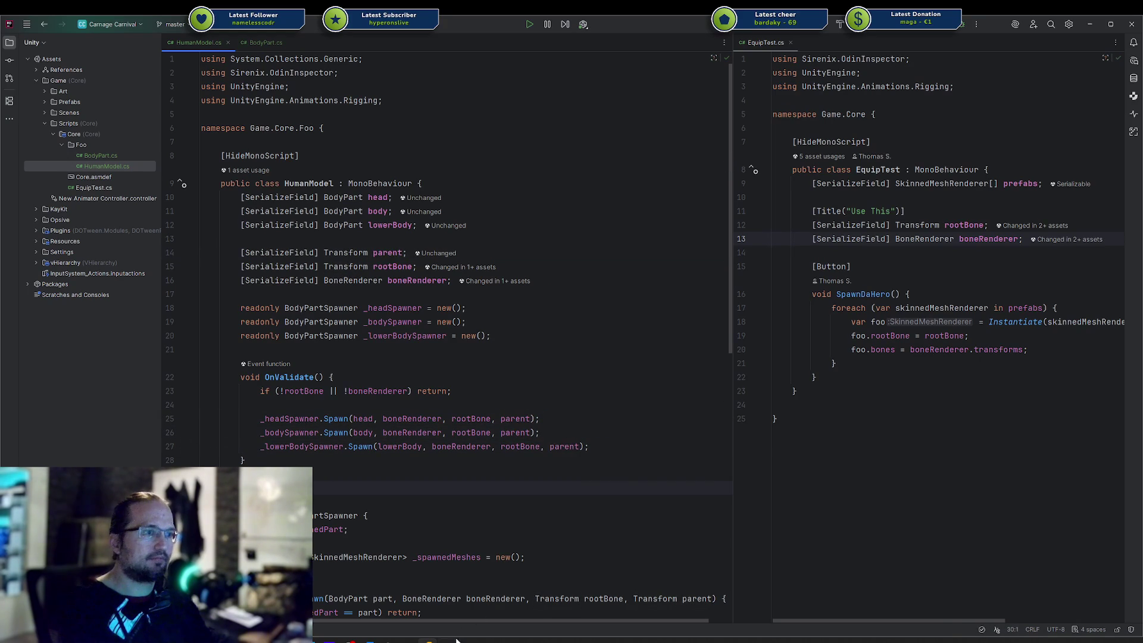
pyautogui.hotkey('alt', 'Tab')
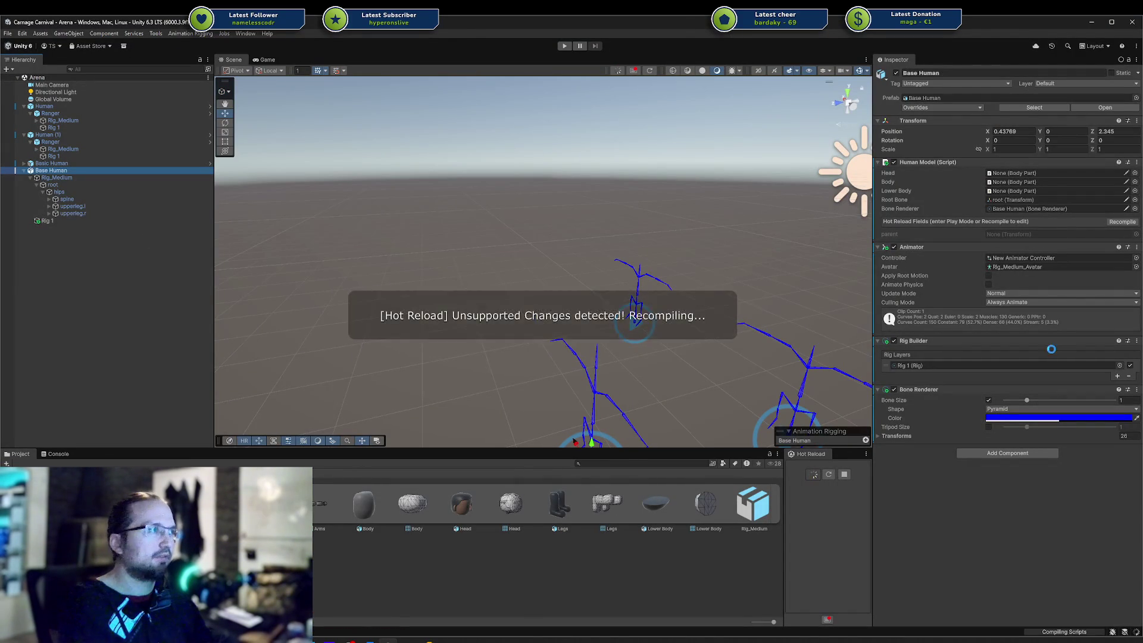
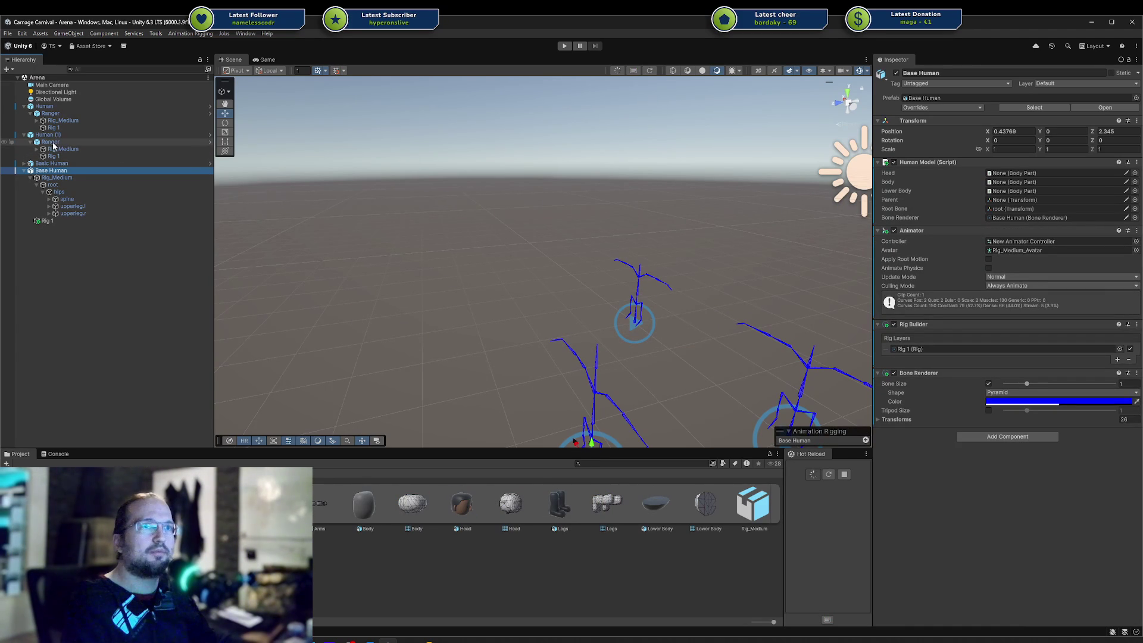
# Set Base Human's Human Model Parent reference to Ranger
pyautogui.click(1006, 203)
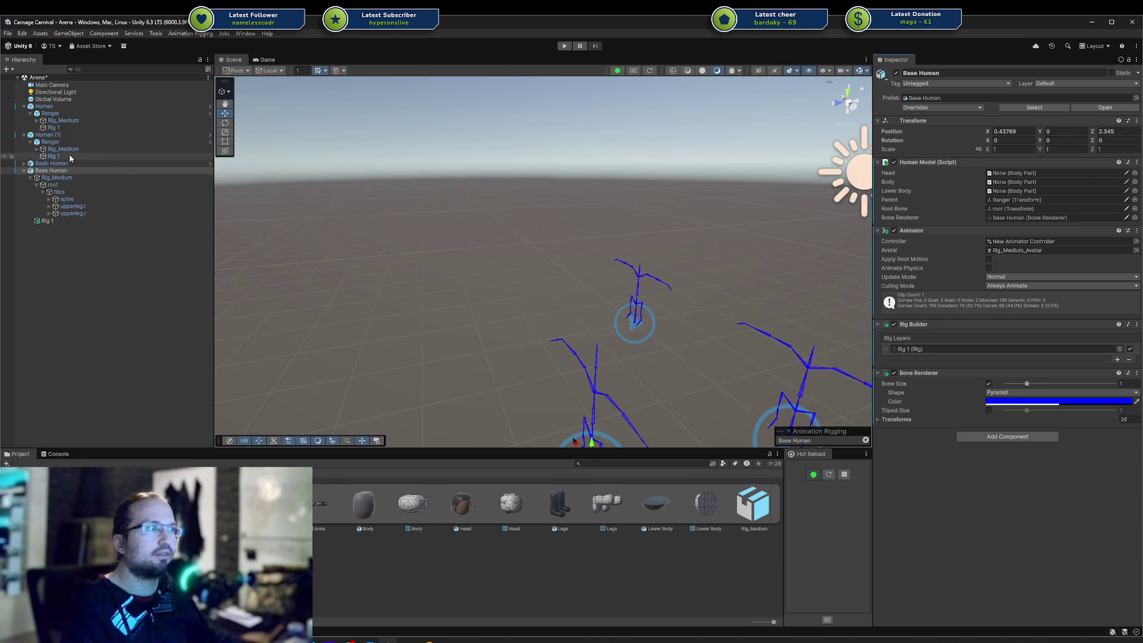
pyautogui.click(24, 135)
pyautogui.click(55, 99)
pyautogui.click(45, 106)
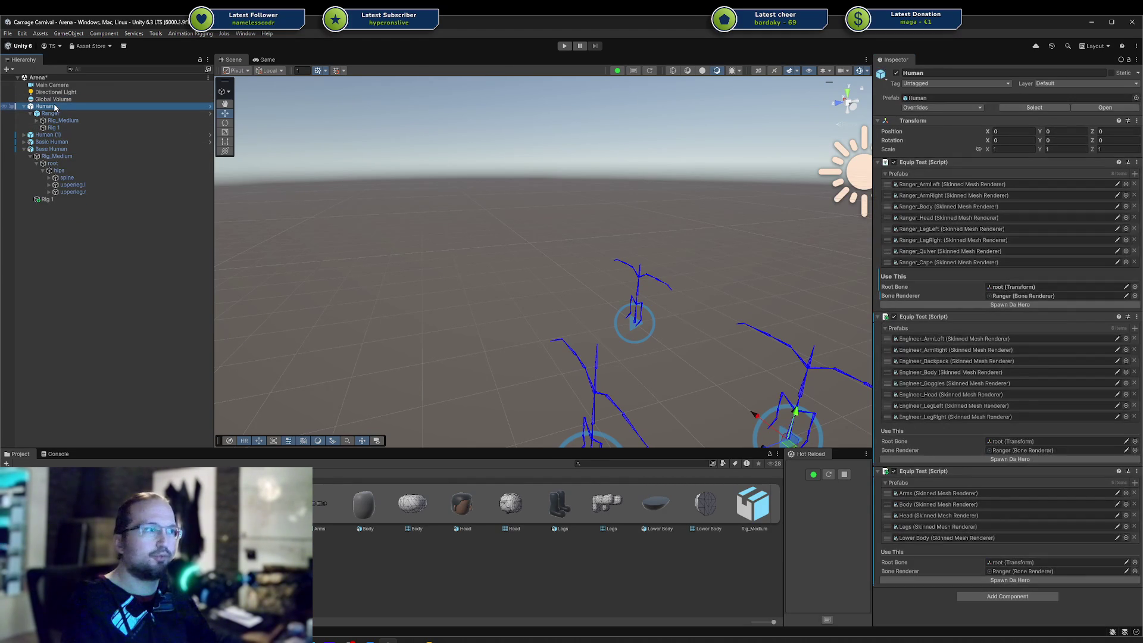
pyautogui.click(59, 147)
pyautogui.moveTo(63, 115)
pyautogui.mouseDown()
pyautogui.moveTo(963, 172)
pyautogui.moveTo(1003, 202)
pyautogui.moveTo(994, 203)
pyautogui.mouseUp()
# Assign Ranger's Bone Renderer to Base Human's Bone Renderer field
pyautogui.click(37, 123)
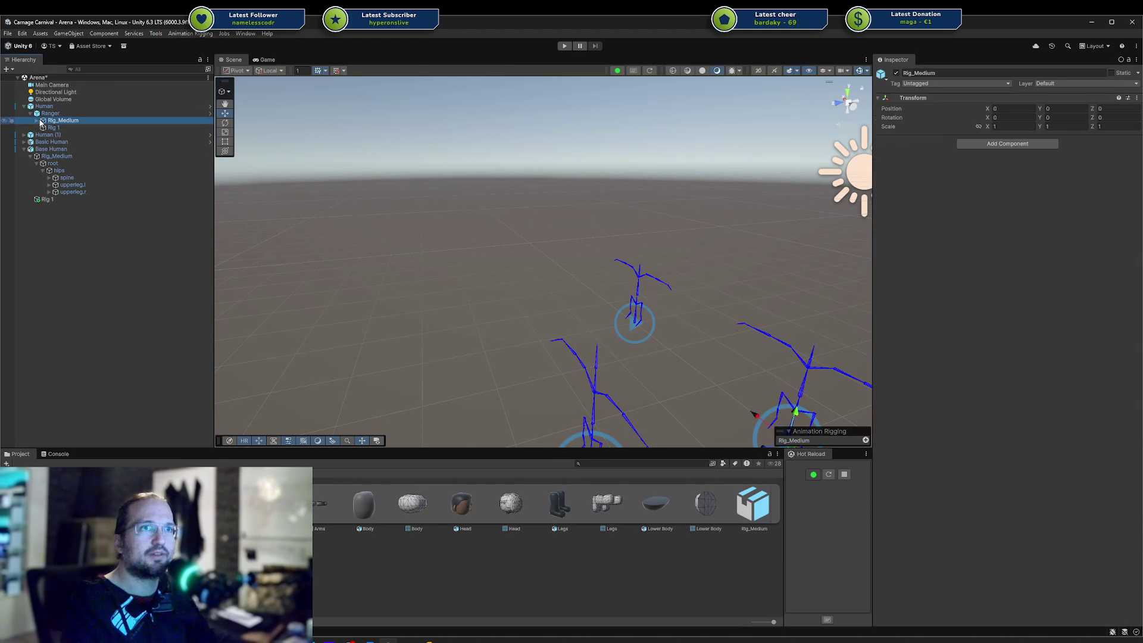
pyautogui.click(36, 121)
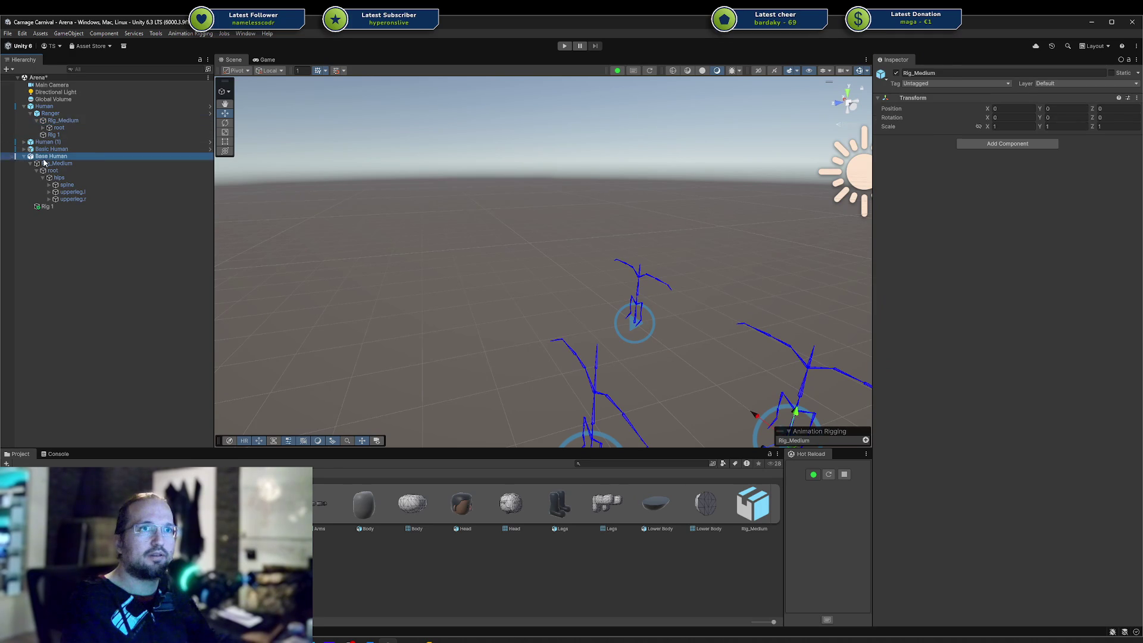
pyautogui.click(48, 157)
pyautogui.click(1020, 209)
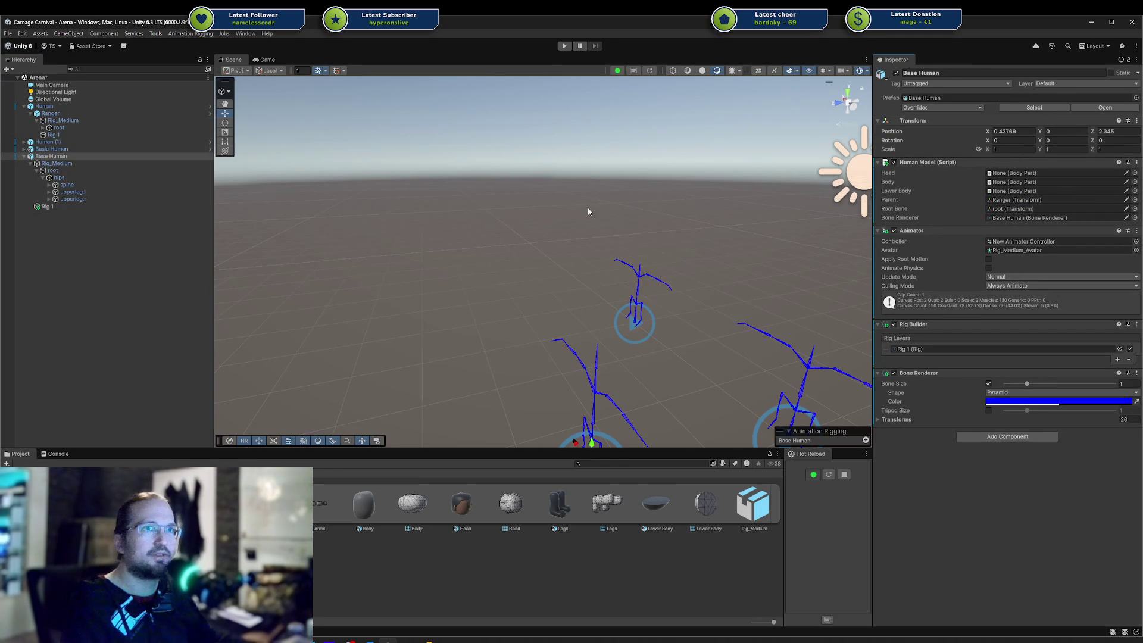
pyautogui.moveTo(63, 136)
pyautogui.mouseDown()
pyautogui.moveTo(1022, 217)
pyautogui.moveTo(60, 149)
pyautogui.moveTo(60, 122)
pyautogui.moveTo(60, 156)
pyautogui.moveTo(1023, 220)
pyautogui.mouseUp()
pyautogui.moveTo(806, 235)
pyautogui.mouseDown()
pyautogui.moveTo(781, 245)
pyautogui.moveTo(624, 155)
pyautogui.mouseUp()
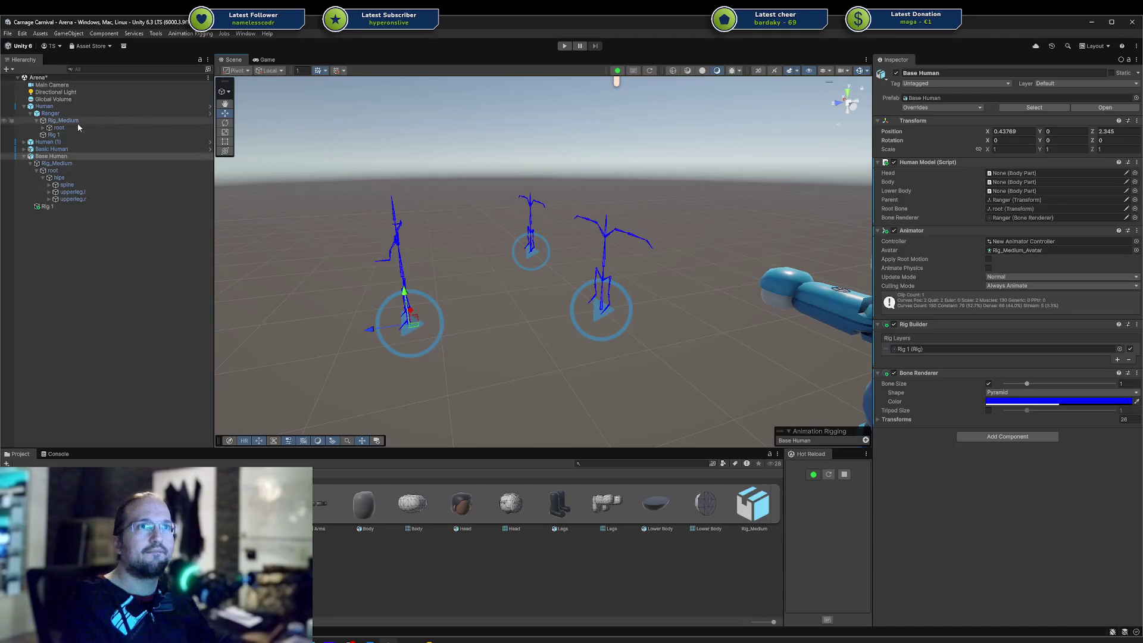
pyautogui.click(36, 121)
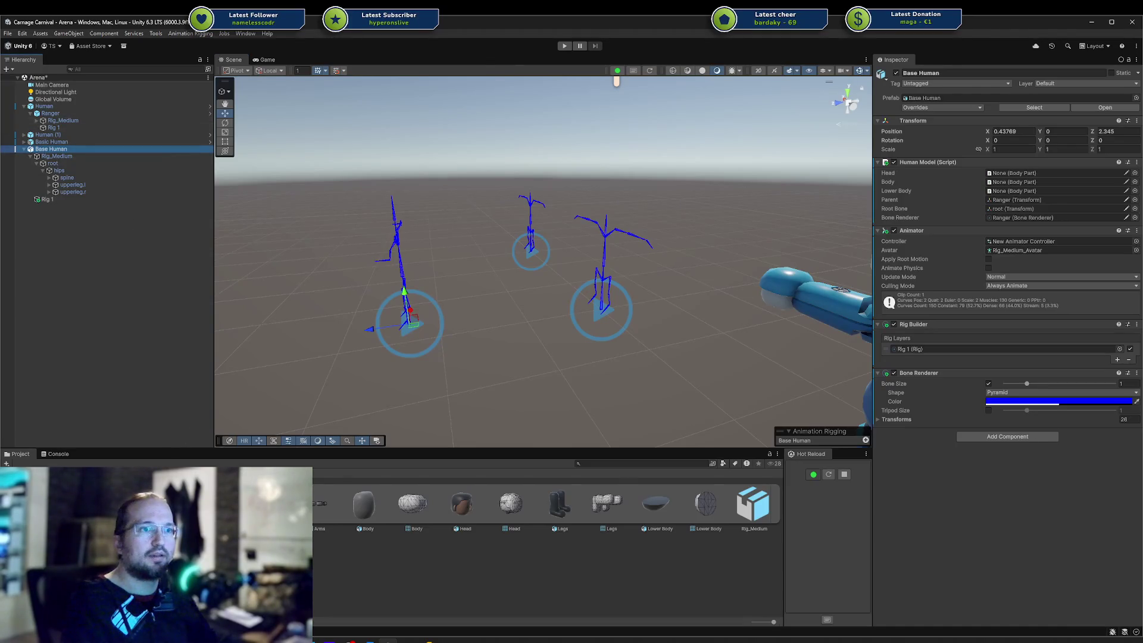
pyautogui.moveTo(975, 200); pyautogui.dragTo(1014, 182)
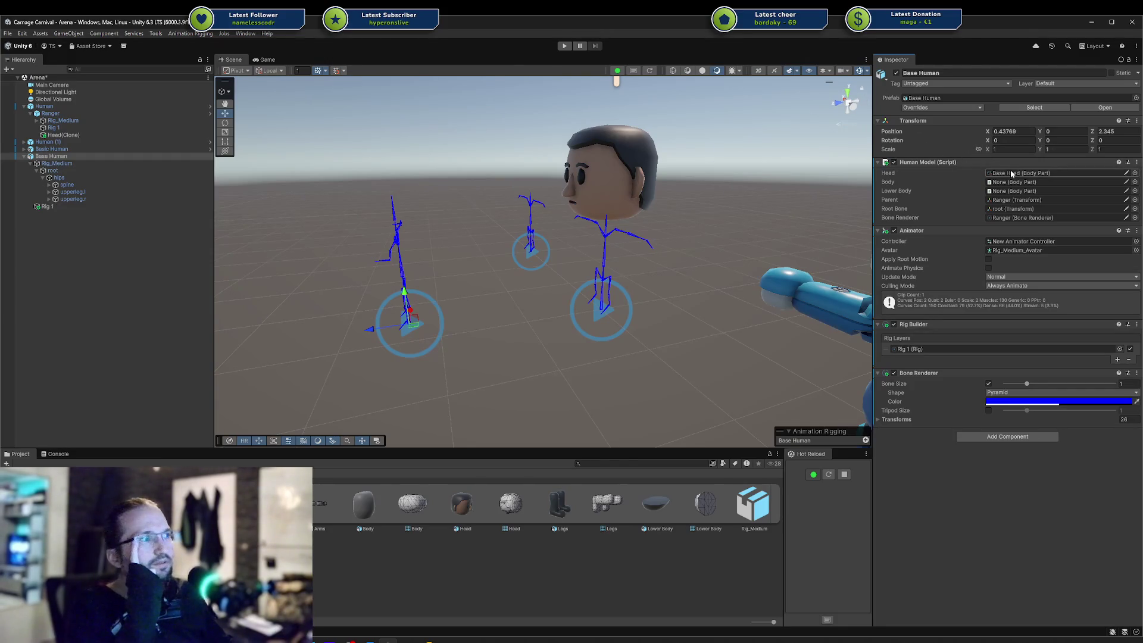
pyautogui.press('Delete')
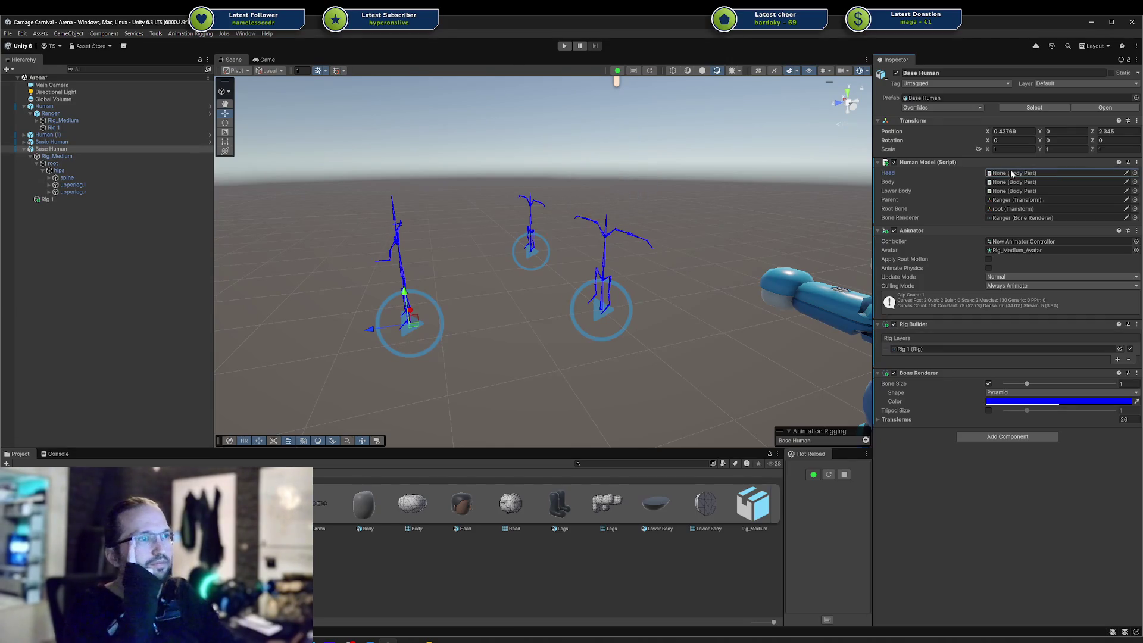
pyautogui.click(59, 155)
pyautogui.click(63, 150)
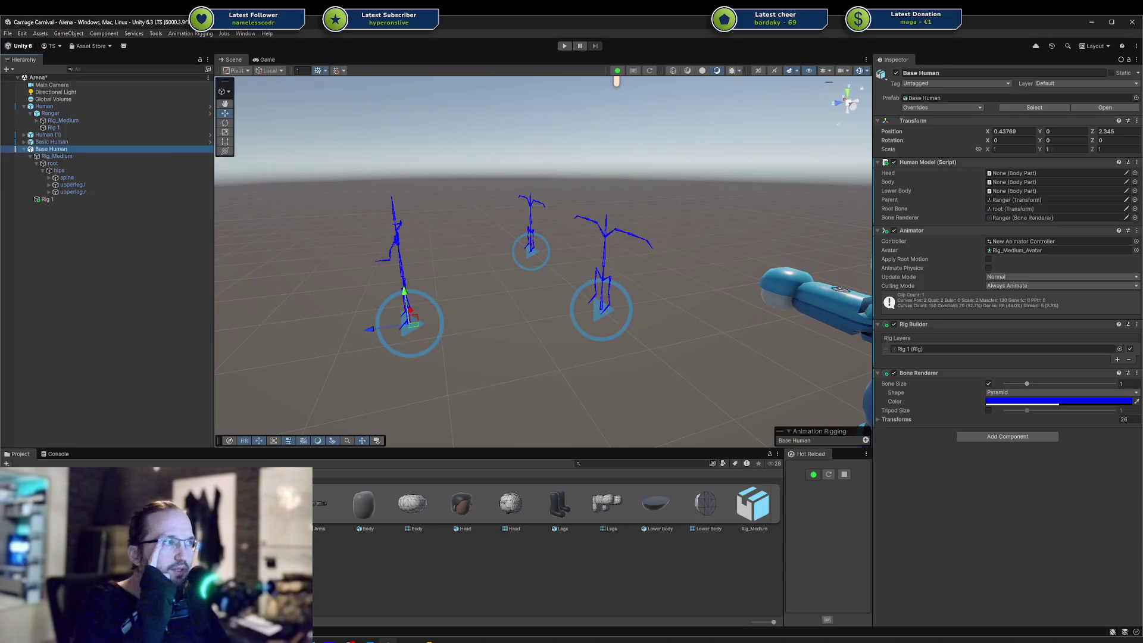
# Point Parent, Root Bone and Bone Renderer at Base Human itself and its root
pyautogui.click(909, 172)
pyautogui.moveTo(1004, 189)
pyautogui.mouseDown()
pyautogui.moveTo(1012, 217)
pyautogui.moveTo(1019, 200)
pyautogui.mouseUp()
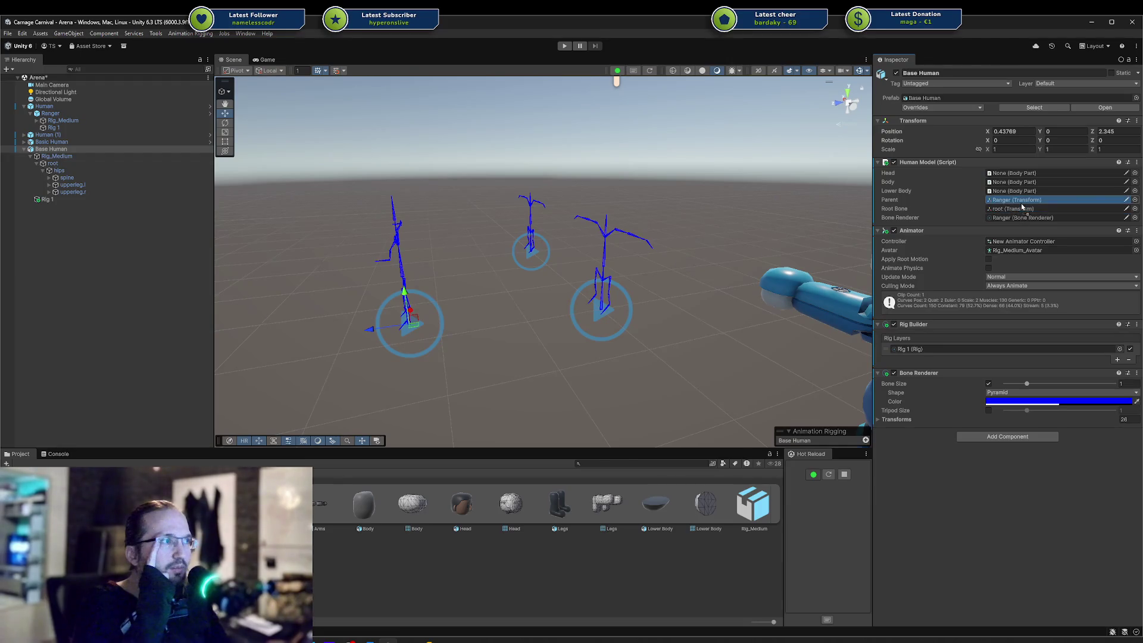
pyautogui.click(69, 165)
pyautogui.moveTo(70, 169); pyautogui.dragTo(1058, 212)
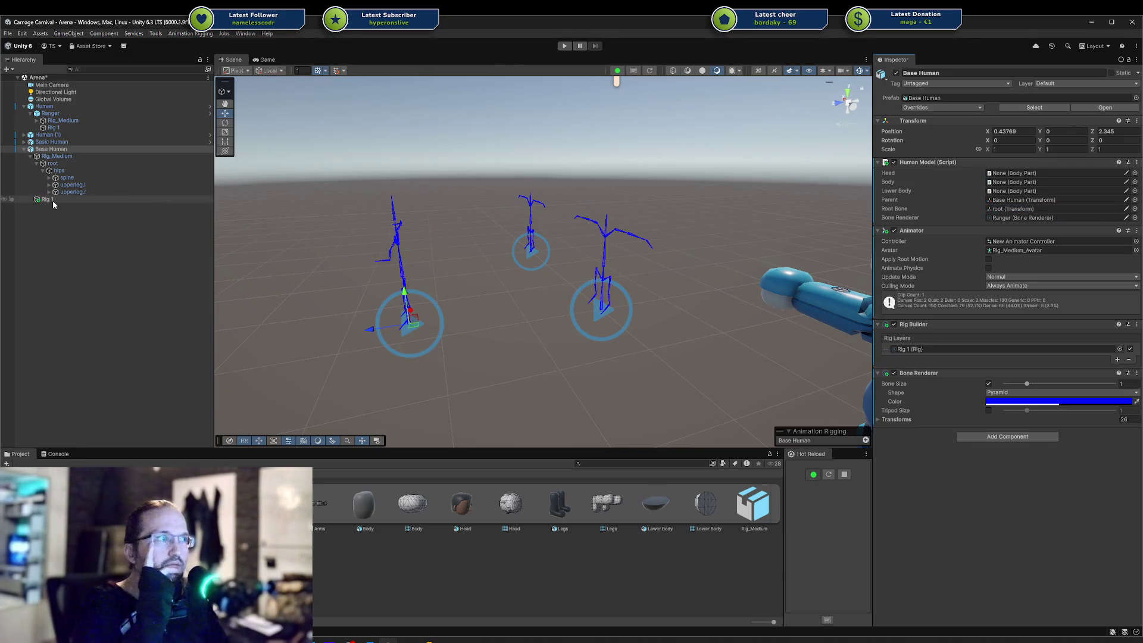
pyautogui.moveTo(51, 149)
pyautogui.mouseDown()
pyautogui.moveTo(1027, 200)
pyautogui.moveTo(1030, 224)
pyautogui.mouseUp()
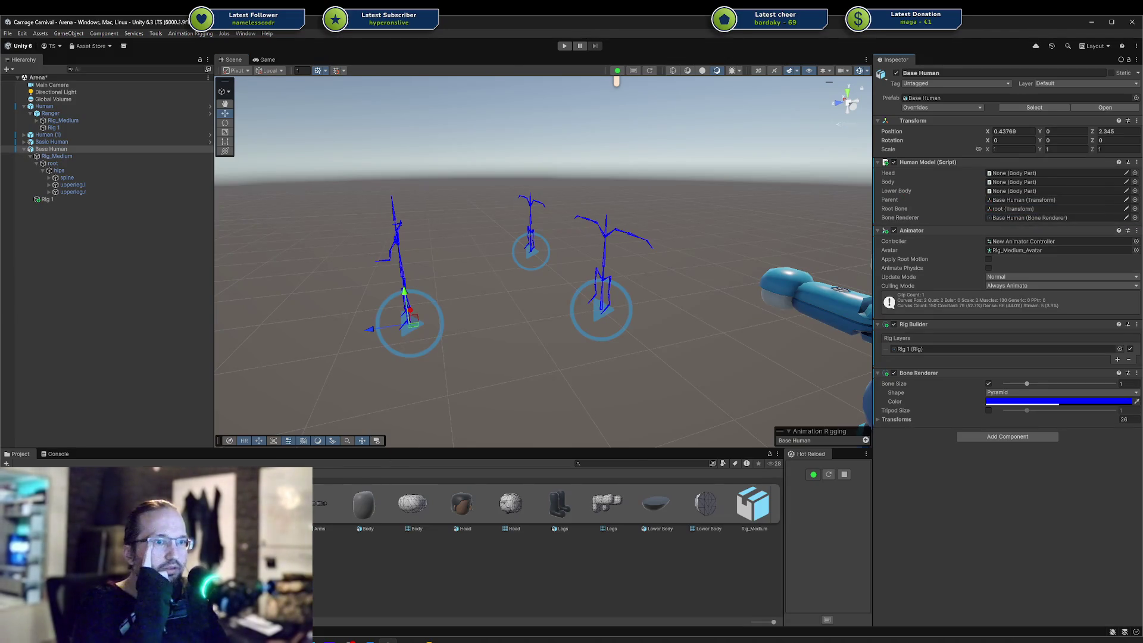
# Test Base Head in the Head slot to spawn a head, then clear it
pyautogui.moveTo(462, 503)
pyautogui.mouseDown()
pyautogui.moveTo(982, 224)
pyautogui.moveTo(1015, 173)
pyautogui.mouseUp()
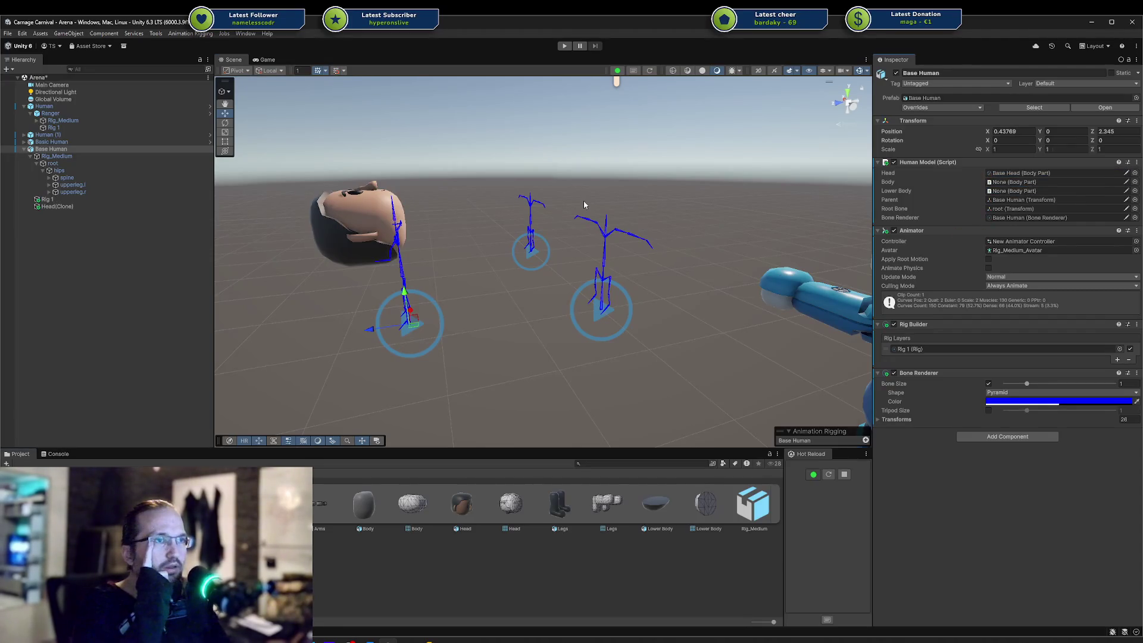
pyautogui.moveTo(551, 209); pyautogui.dragTo(524, 235)
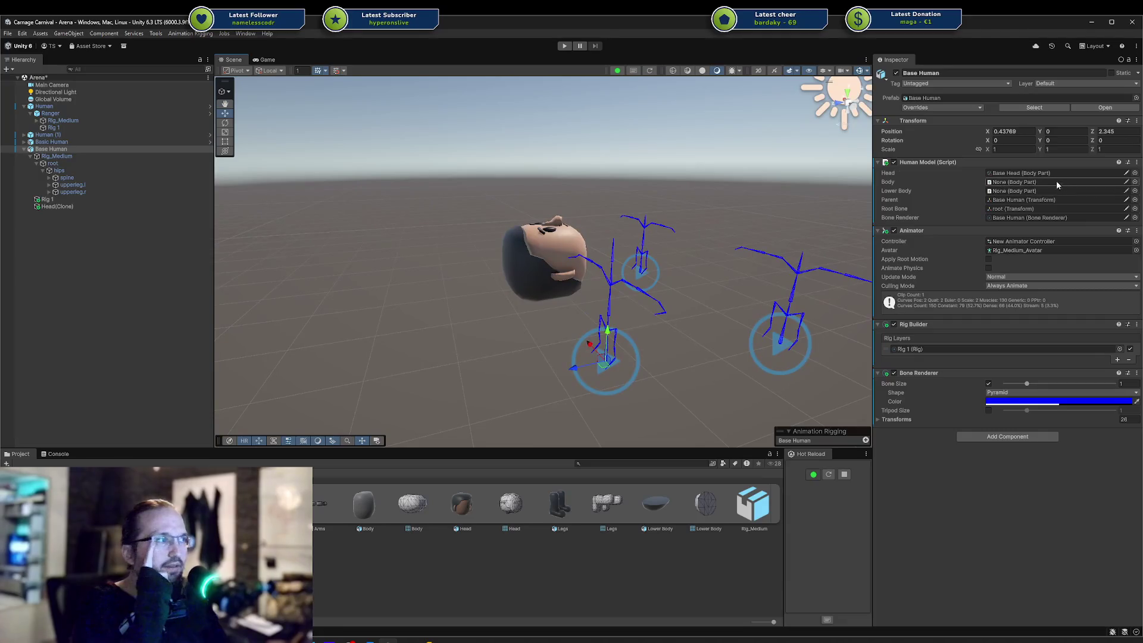
pyautogui.click(1048, 173)
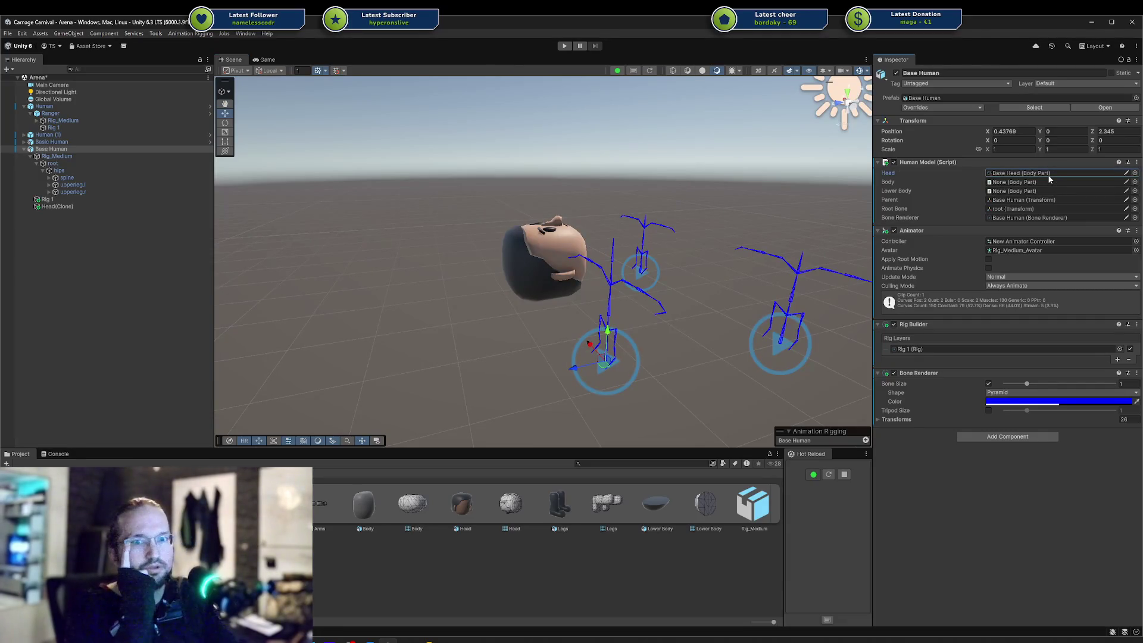
pyautogui.press('Delete')
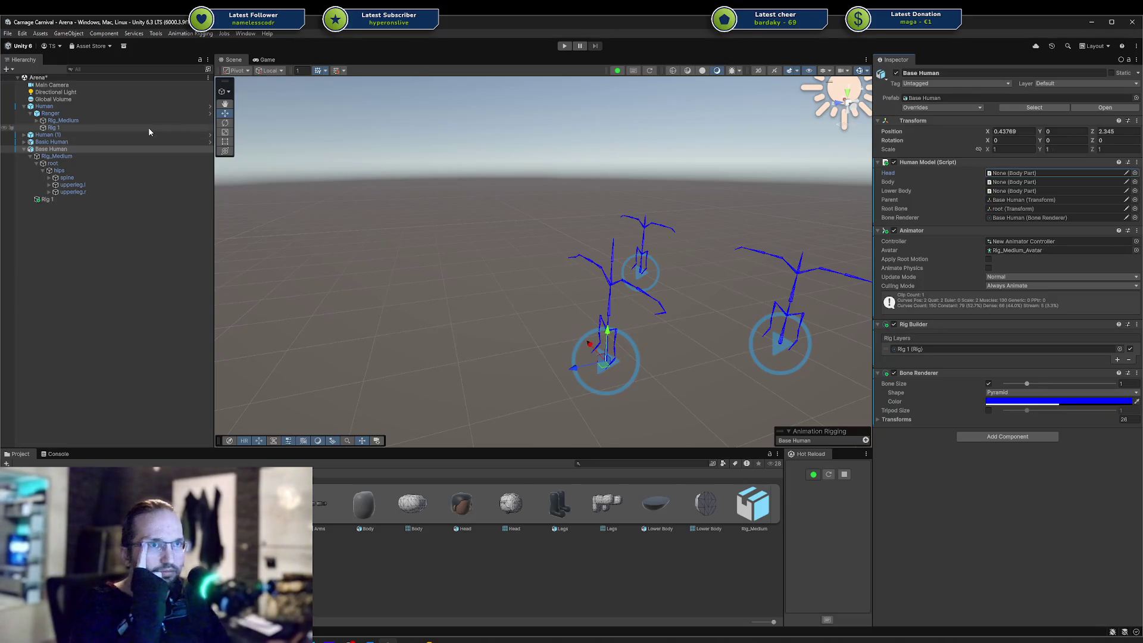
# Review Base Human's components and list its Bone Renderer transforms
pyautogui.click(115, 108)
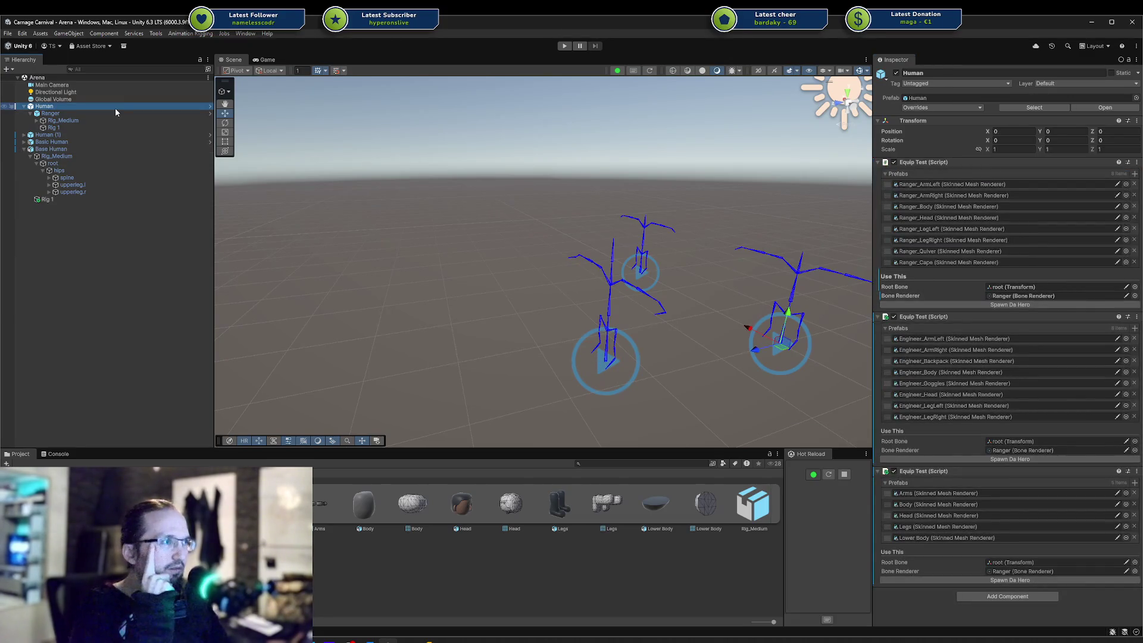
pyautogui.click(104, 113)
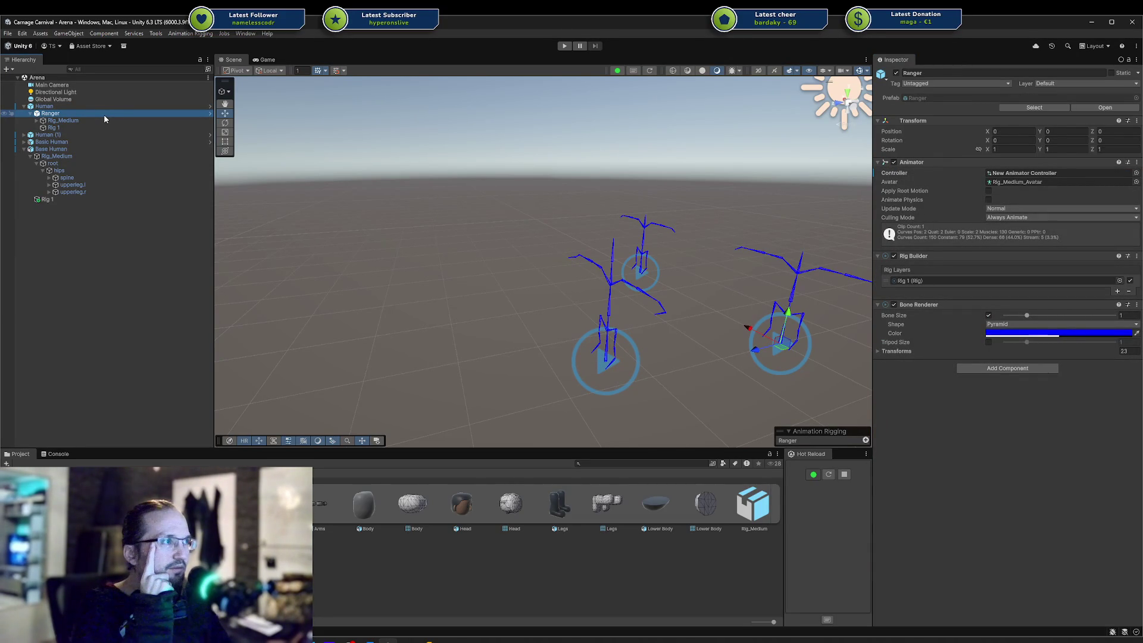
pyautogui.click(78, 156)
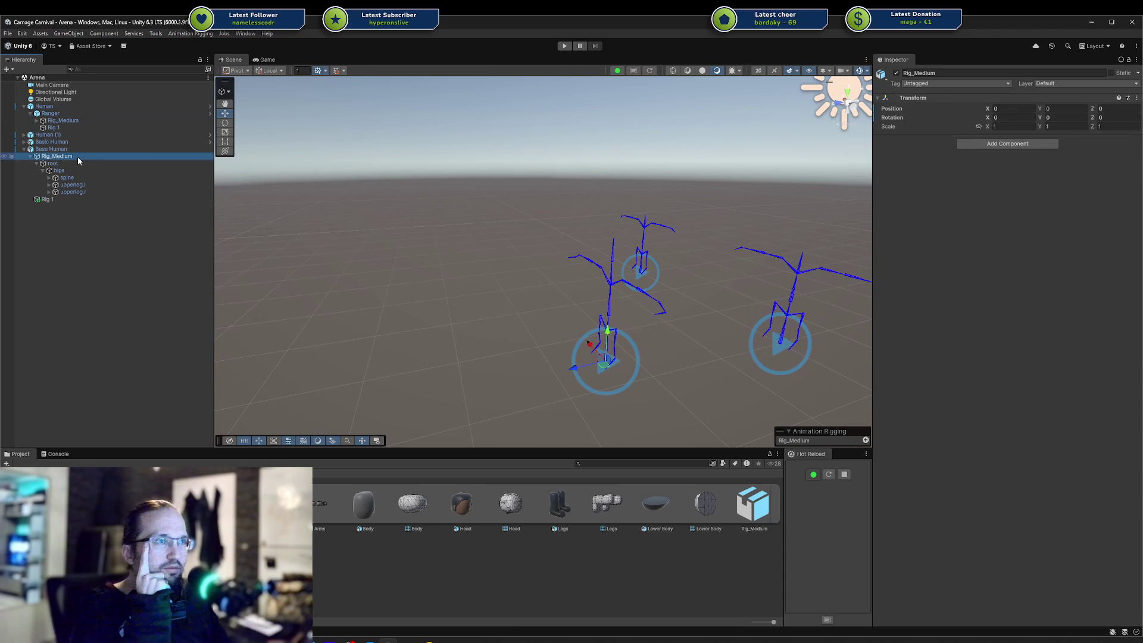
pyautogui.click(78, 150)
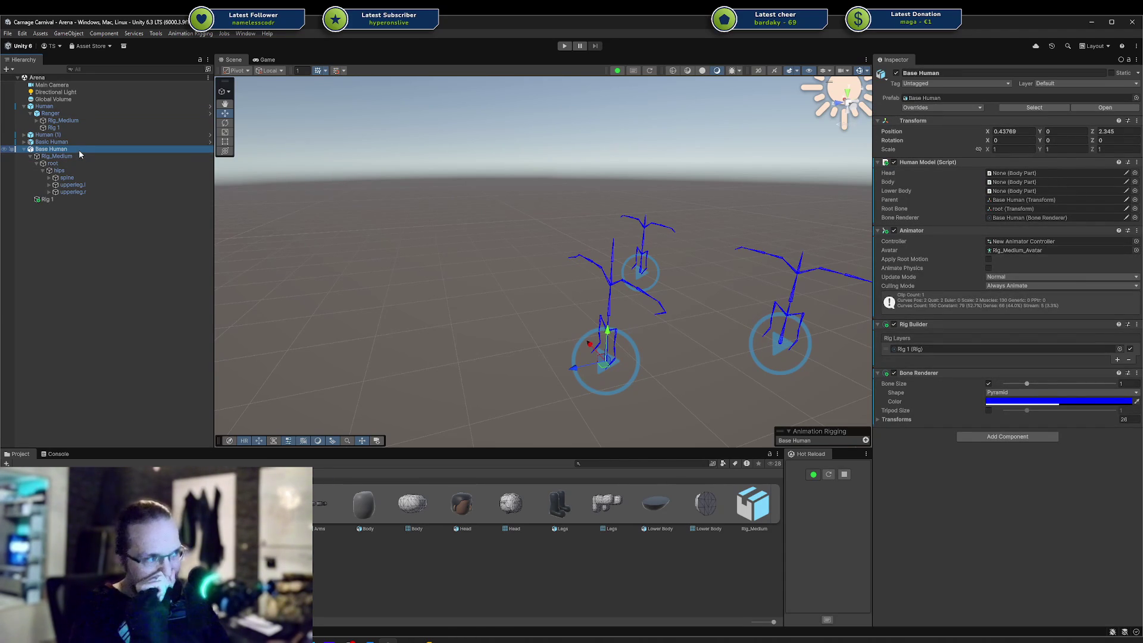
pyautogui.click(878, 419)
pyautogui.scroll(-2, 948, 418)
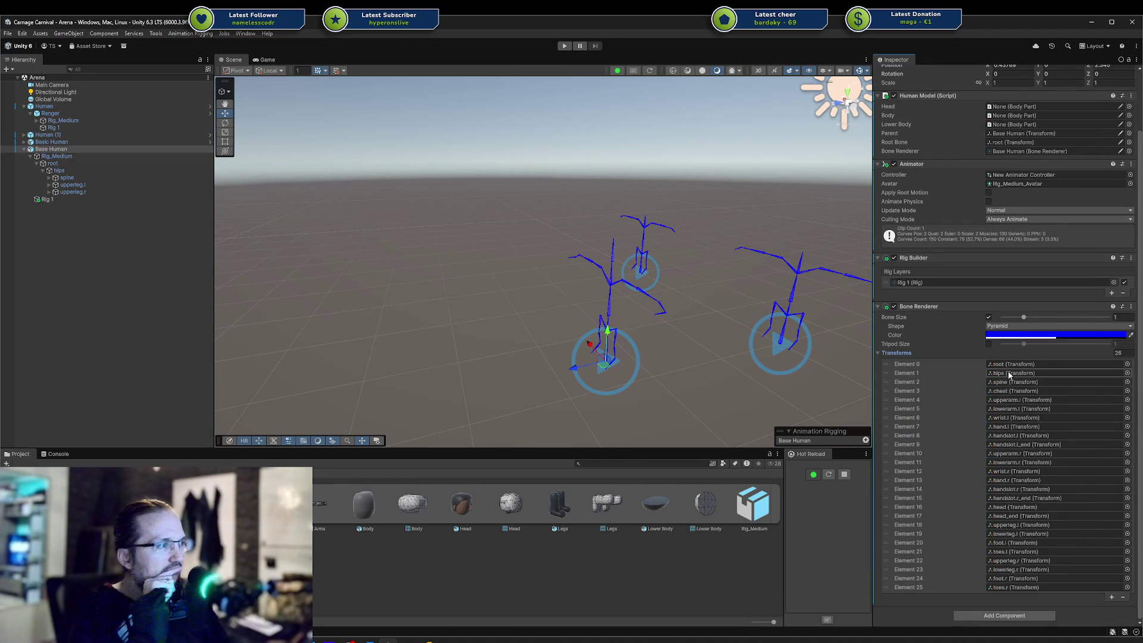
# Compare Ranger's 23 bone transforms with Base Human's 26
pyautogui.click(50, 113)
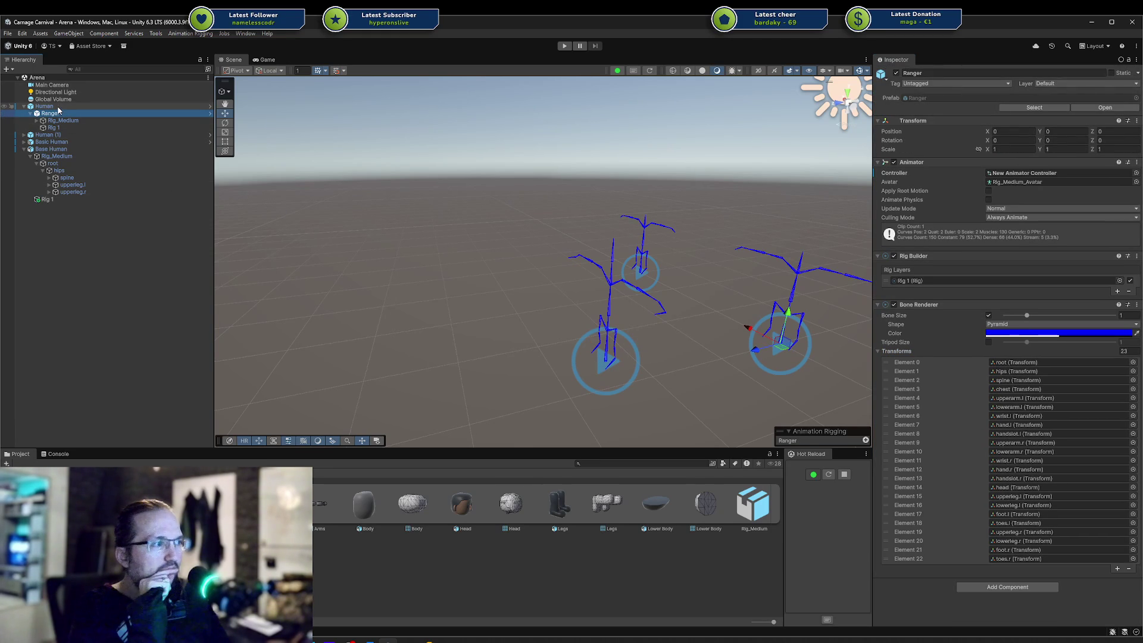
pyautogui.click(51, 149)
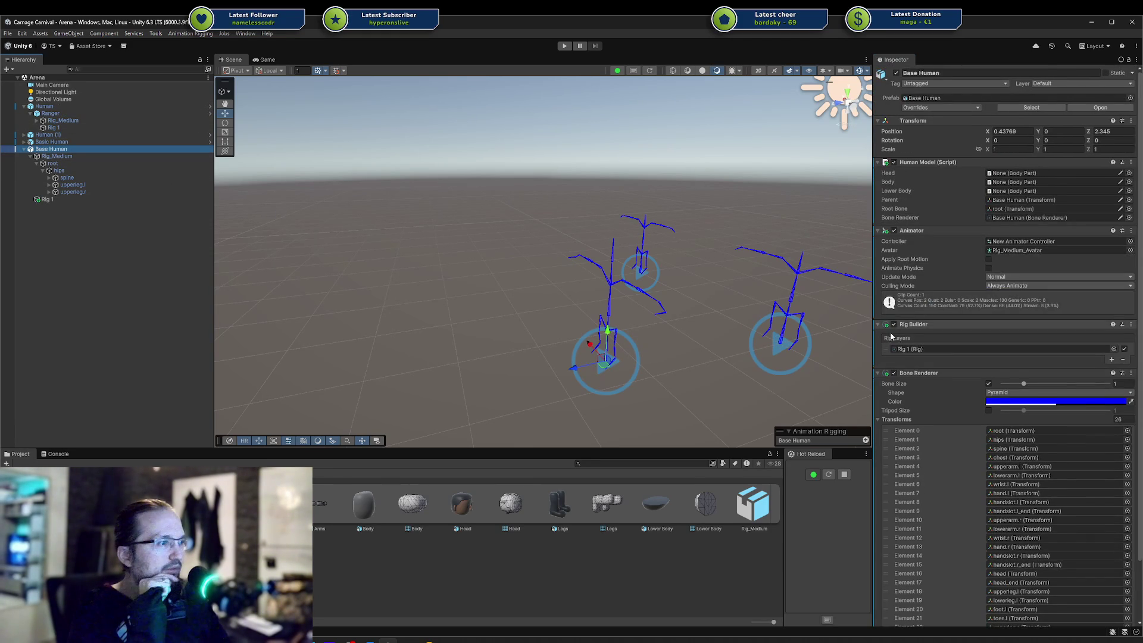
pyautogui.scroll(-2, 892, 335)
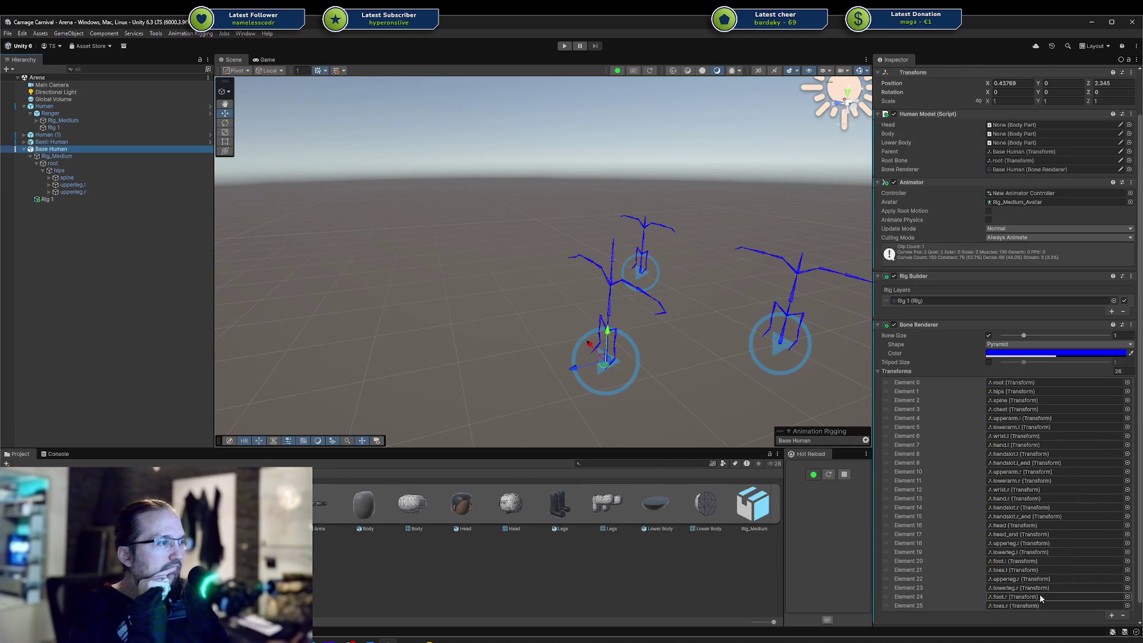
pyautogui.scroll(-1, 1035, 589)
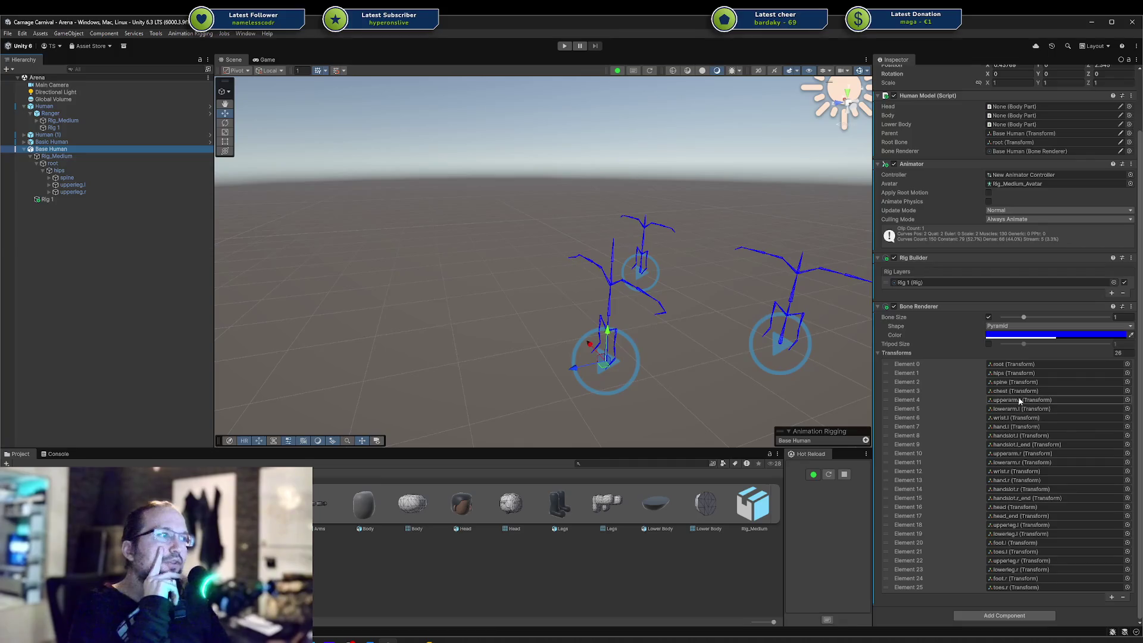
# Inspect the second Ranger rig under Human (1), then bring up the head's Blender file
pyautogui.click(92, 113)
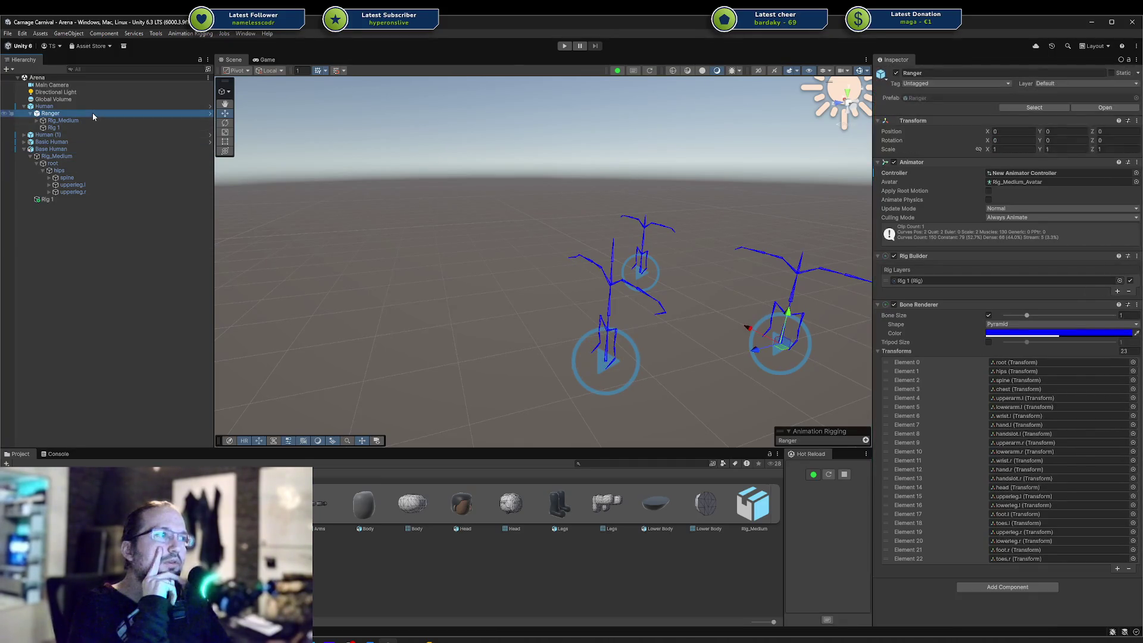
pyautogui.click(24, 134)
pyautogui.click(57, 142)
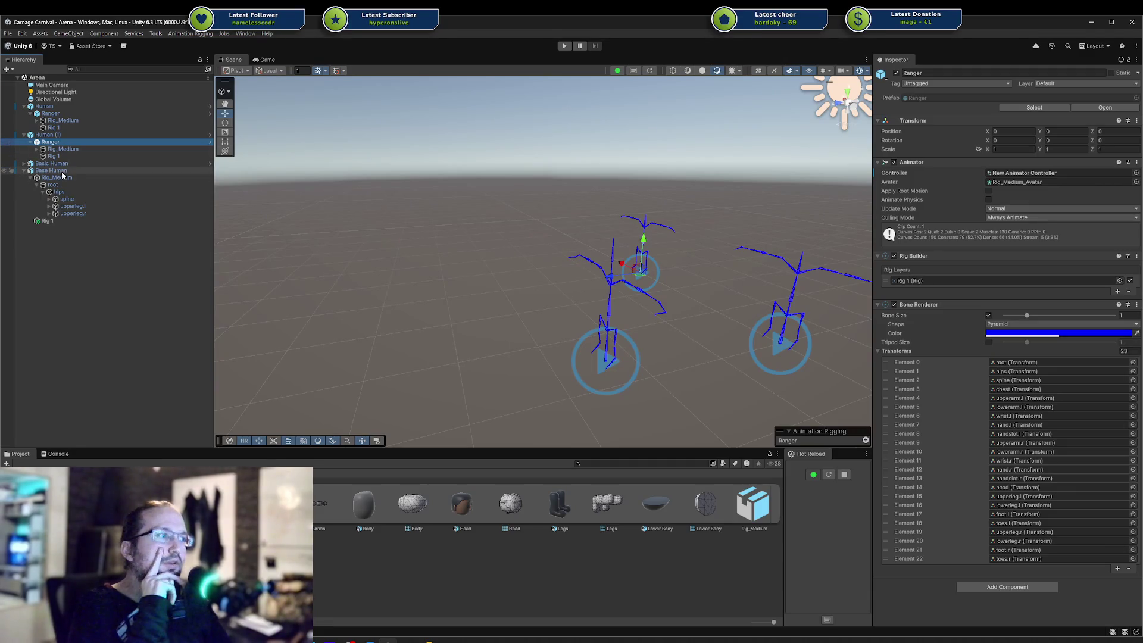
pyautogui.click(54, 171)
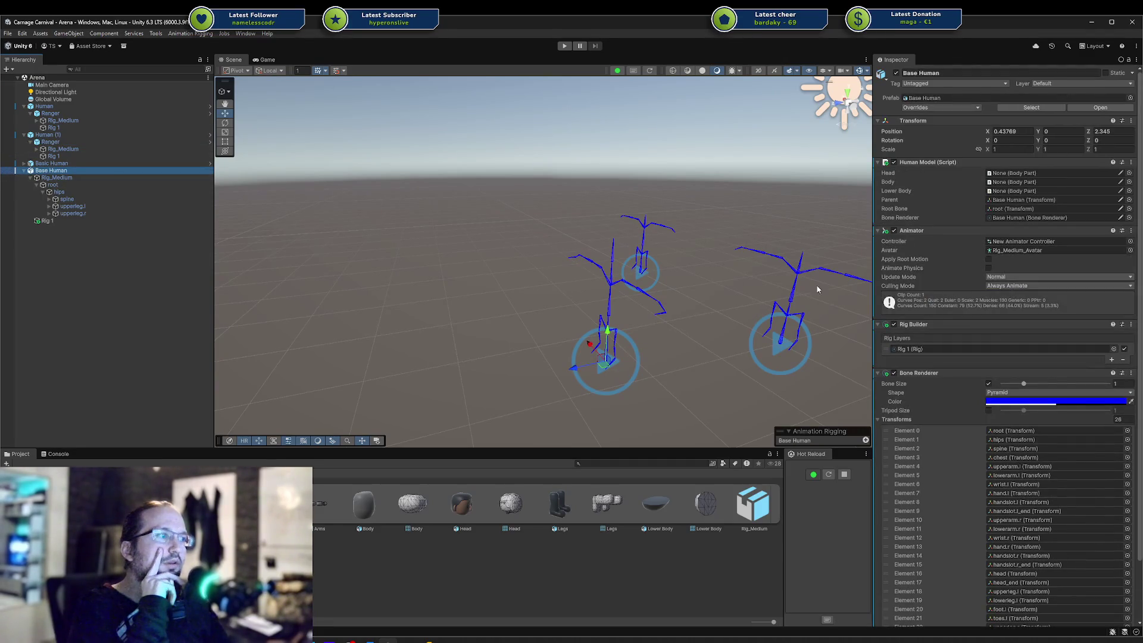
pyautogui.scroll(-3, 970, 323)
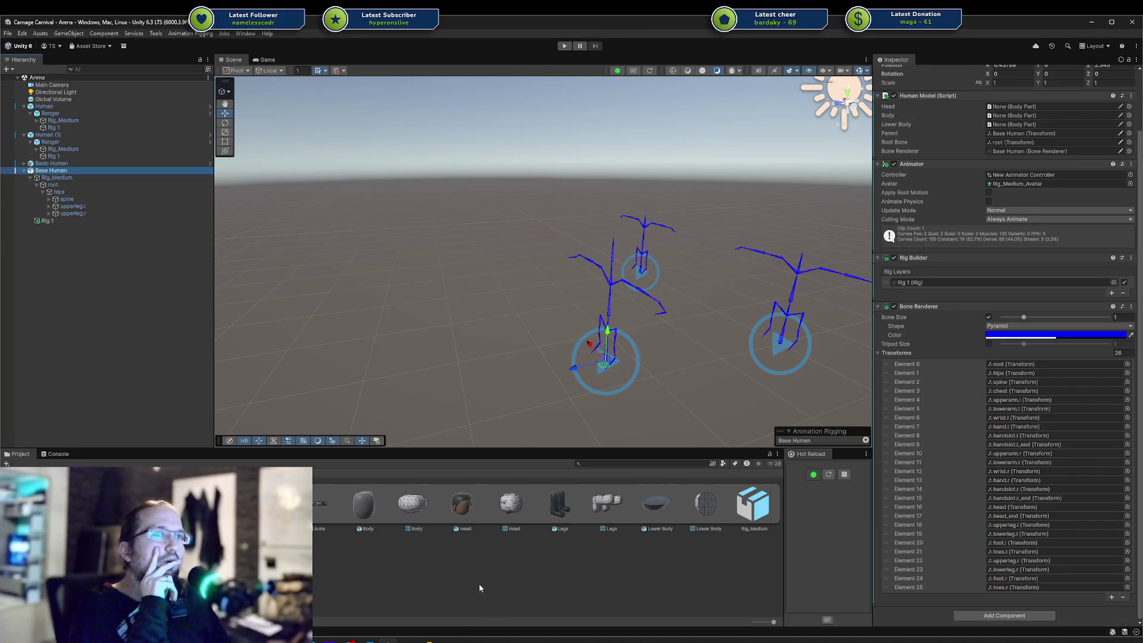
pyautogui.click(465, 639)
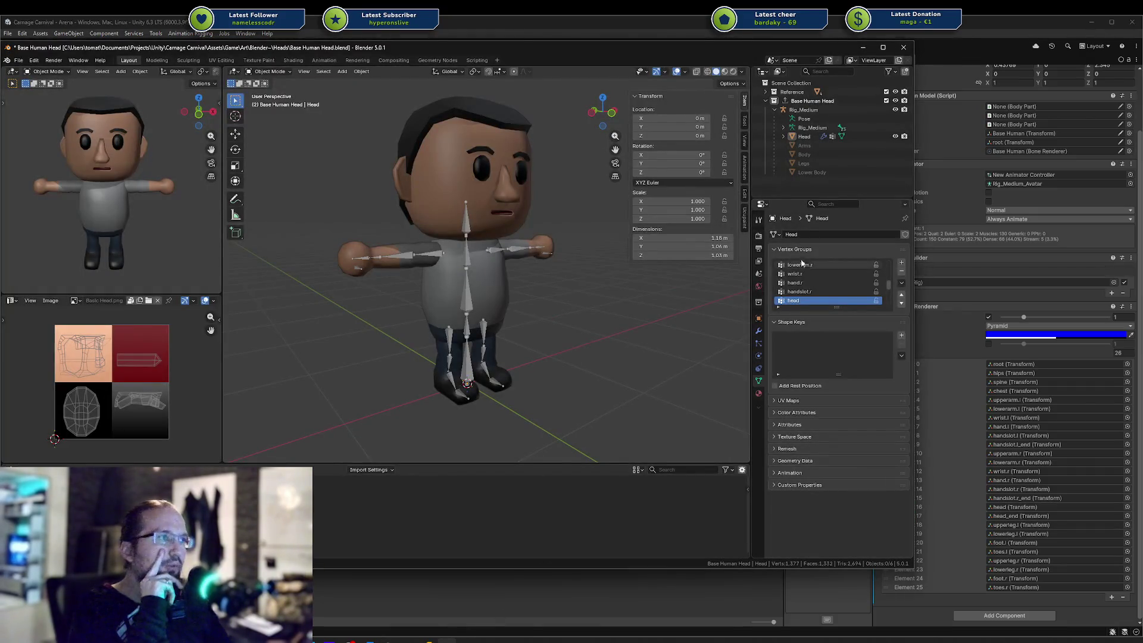
# Save the head blend file and show the Base Human Head collection's export settings
pyautogui.click(801, 101)
pyautogui.click(796, 111)
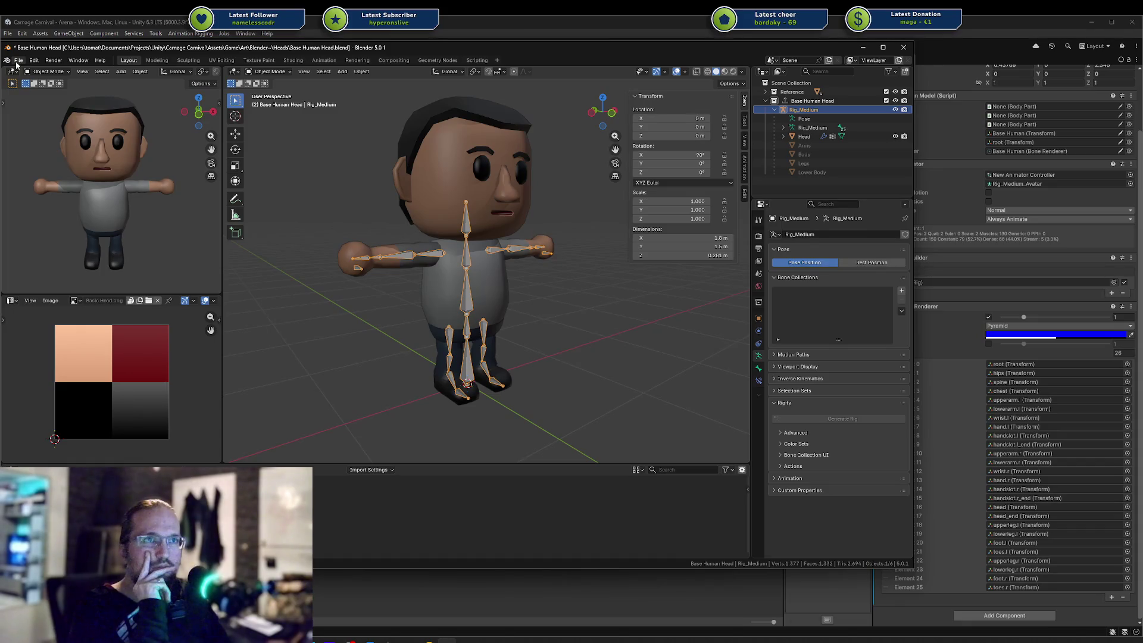
pyautogui.hotkey('ctrl', 's')
pyautogui.click(805, 103)
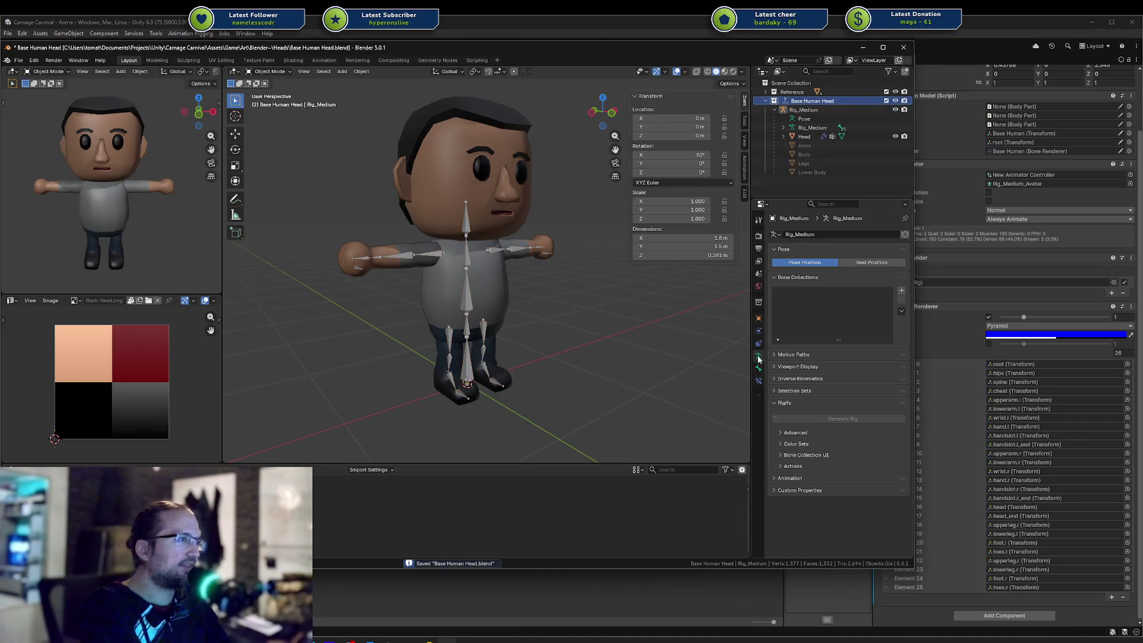
pyautogui.click(758, 302)
pyautogui.scroll(-5, 840, 411)
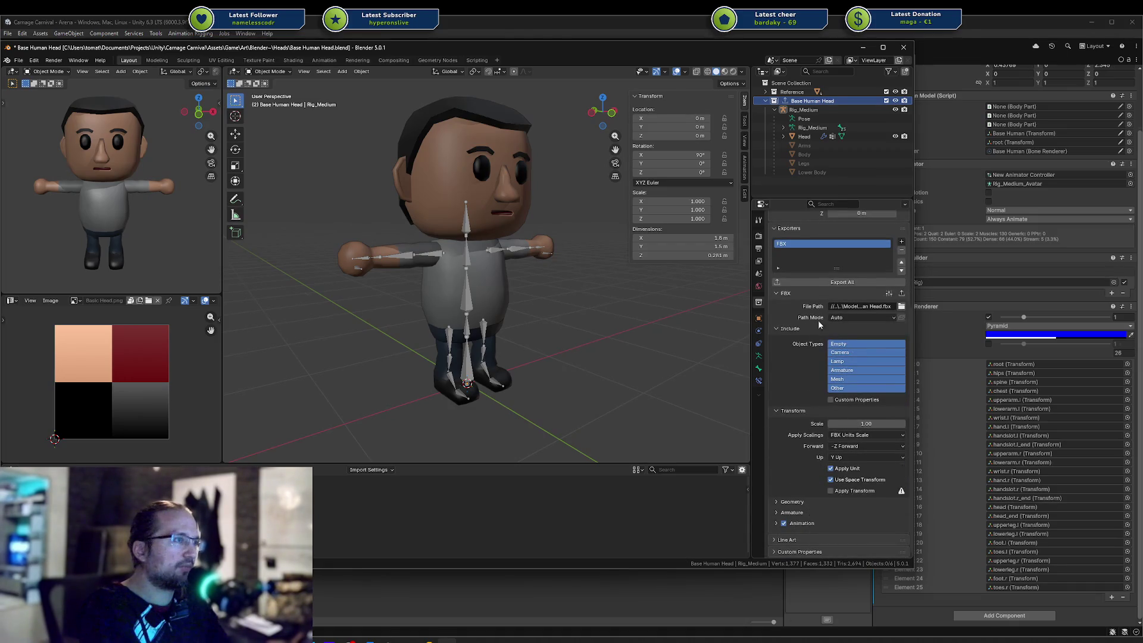
pyautogui.scroll(3, 838, 234)
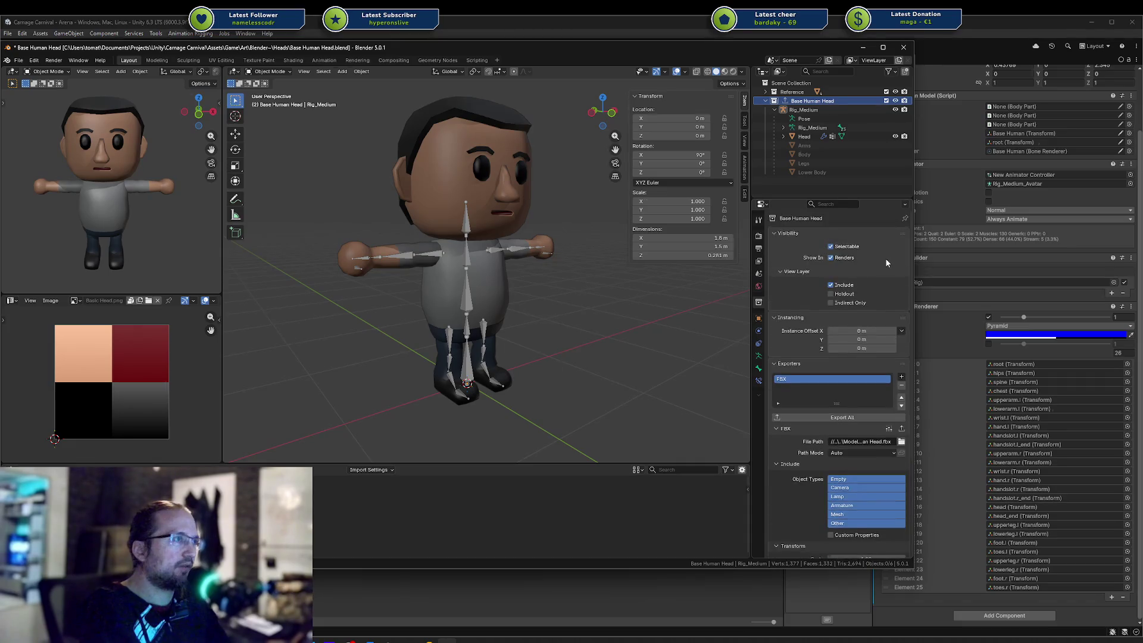
# Apply the Unity export preset and expand the armature export options
pyautogui.click(888, 357)
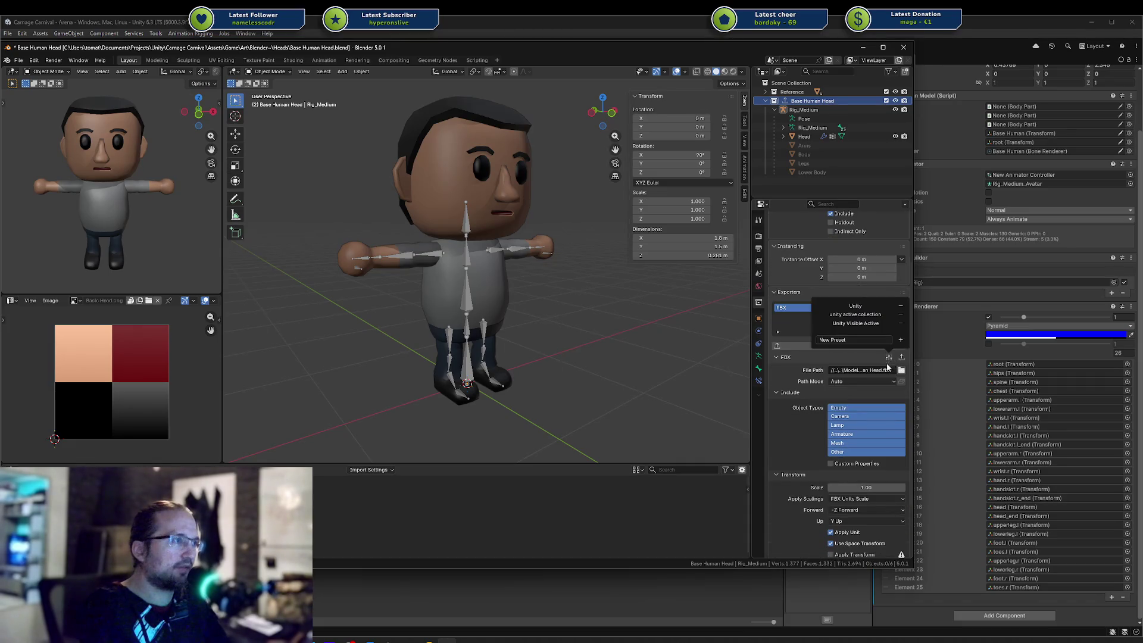
pyautogui.click(855, 306)
pyautogui.scroll(-3, 798, 424)
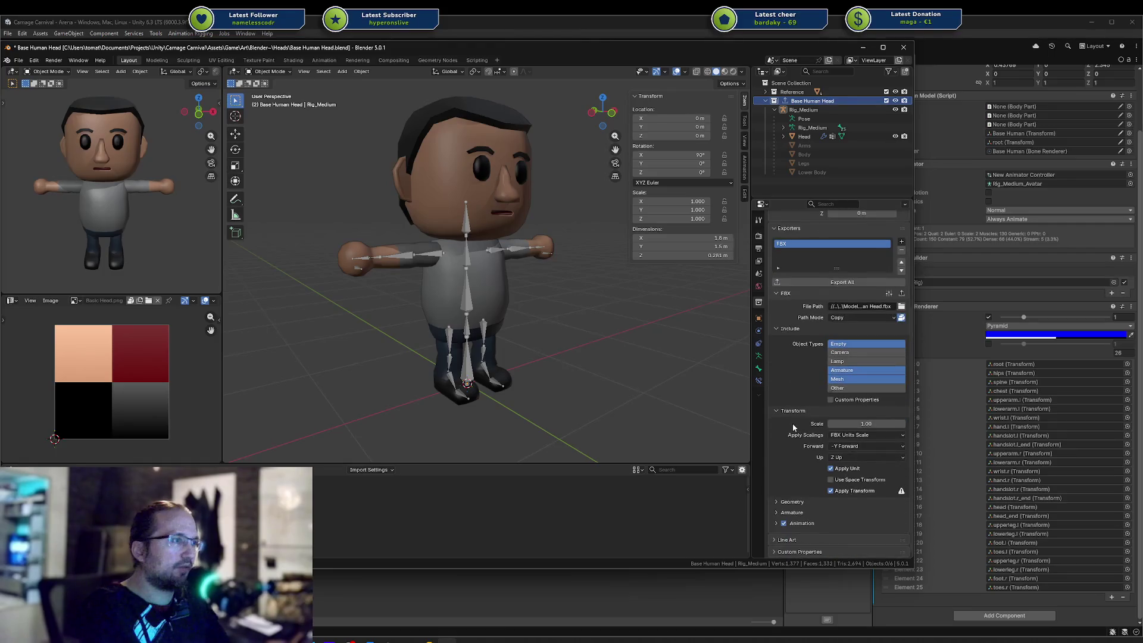
pyautogui.click(784, 513)
pyautogui.scroll(-2, 785, 517)
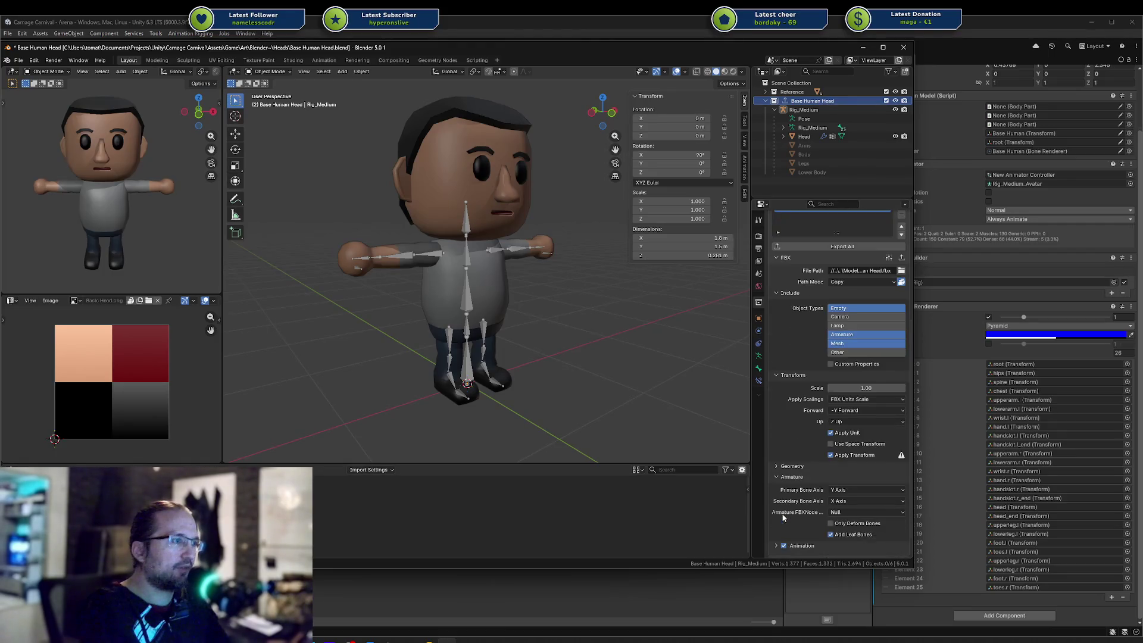
pyautogui.scroll(3, 857, 537)
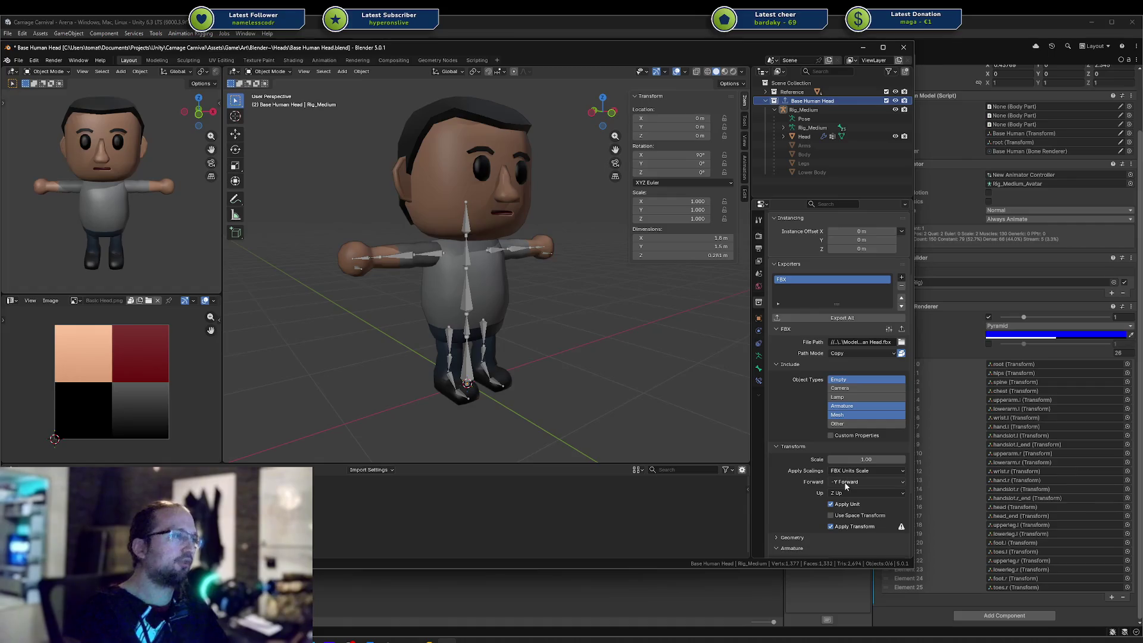
# Replace the collection's FBX exporter with a fresh one
pyautogui.click(803, 110)
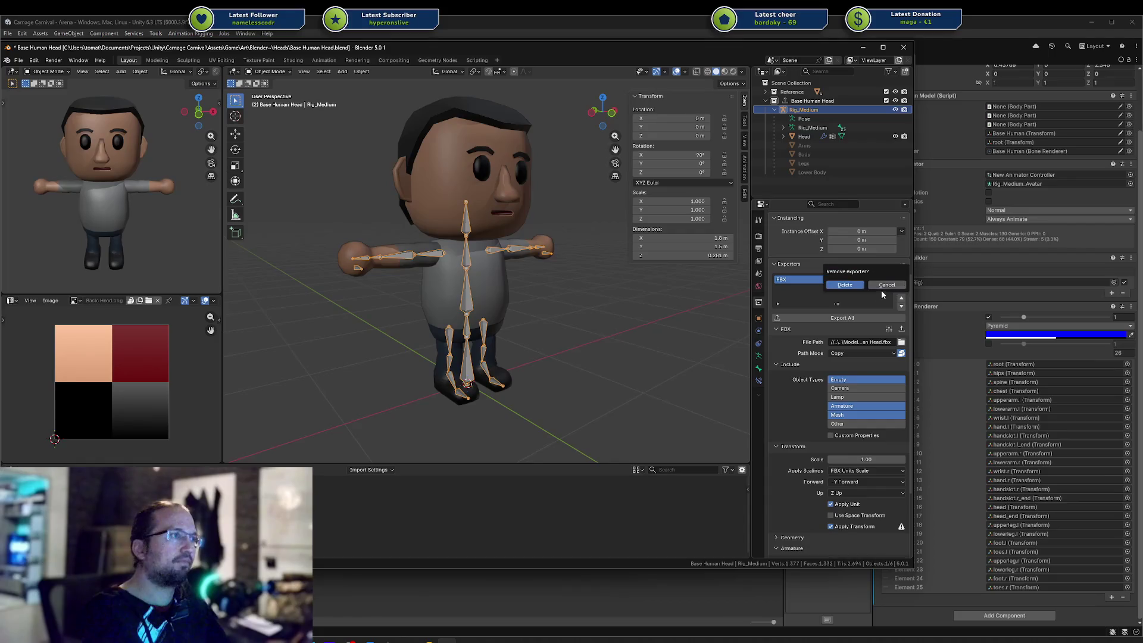
pyautogui.click(903, 288)
pyautogui.click(901, 377)
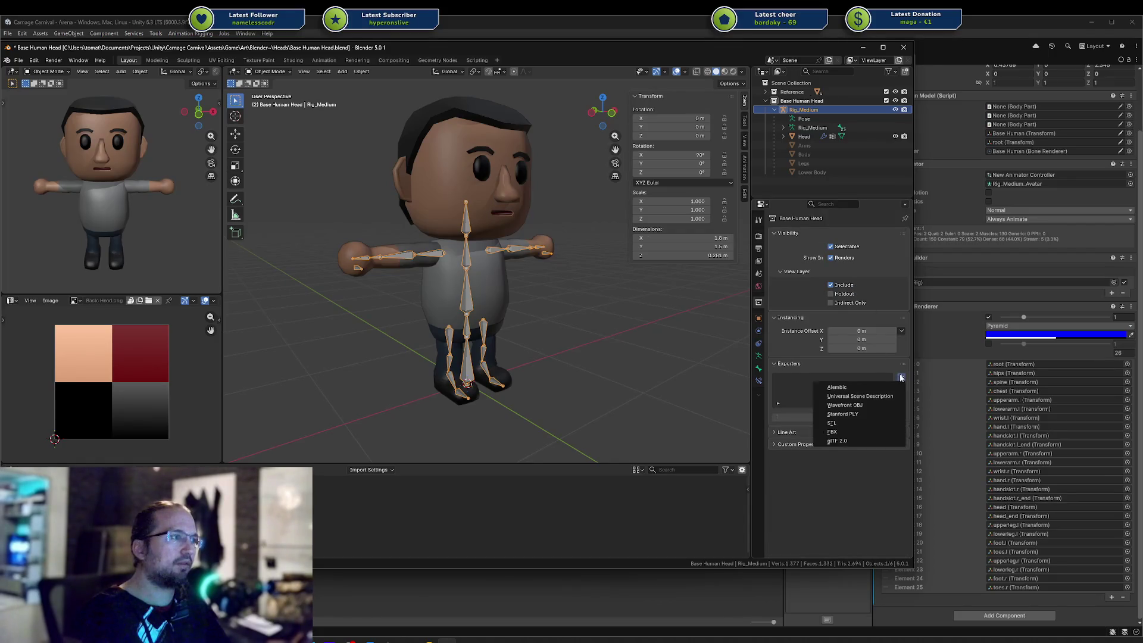
pyautogui.click(829, 414)
pyautogui.scroll(-6, 829, 413)
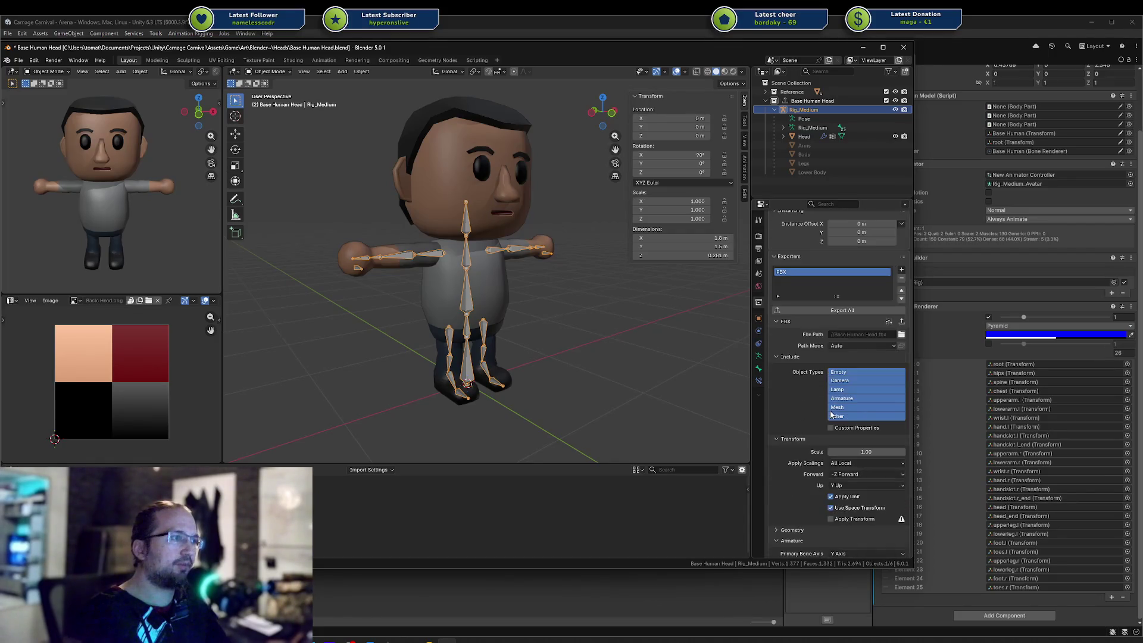
# Set Apply Scalings to FBX Units Scale, disable Add Leaf Bones, save and export
pyautogui.click(852, 392)
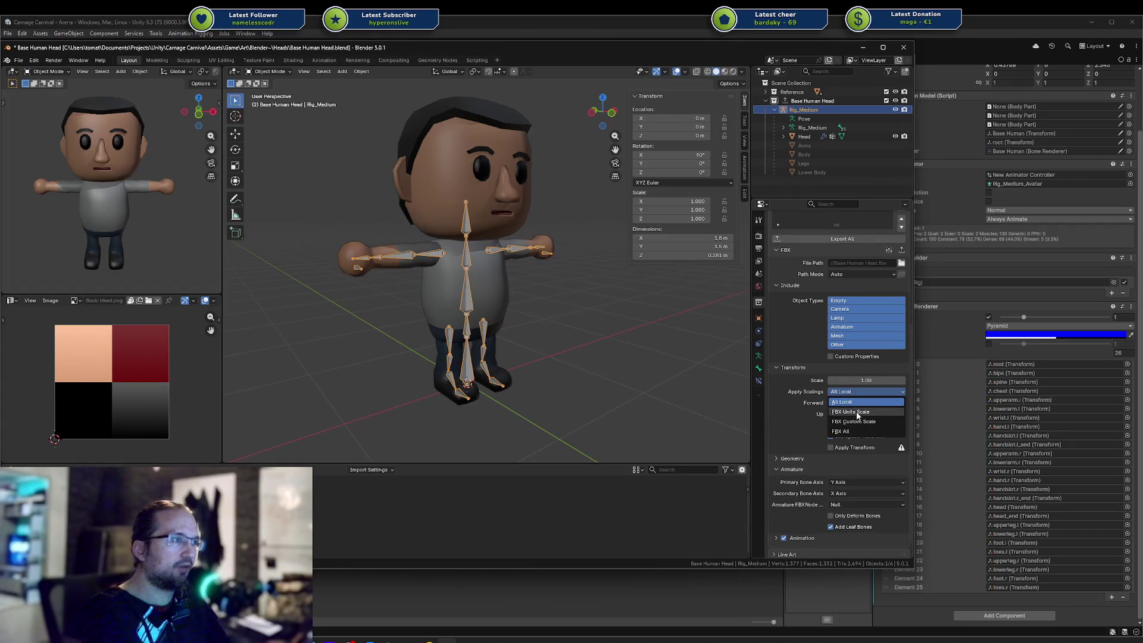
pyautogui.click(855, 411)
pyautogui.scroll(-1, 814, 424)
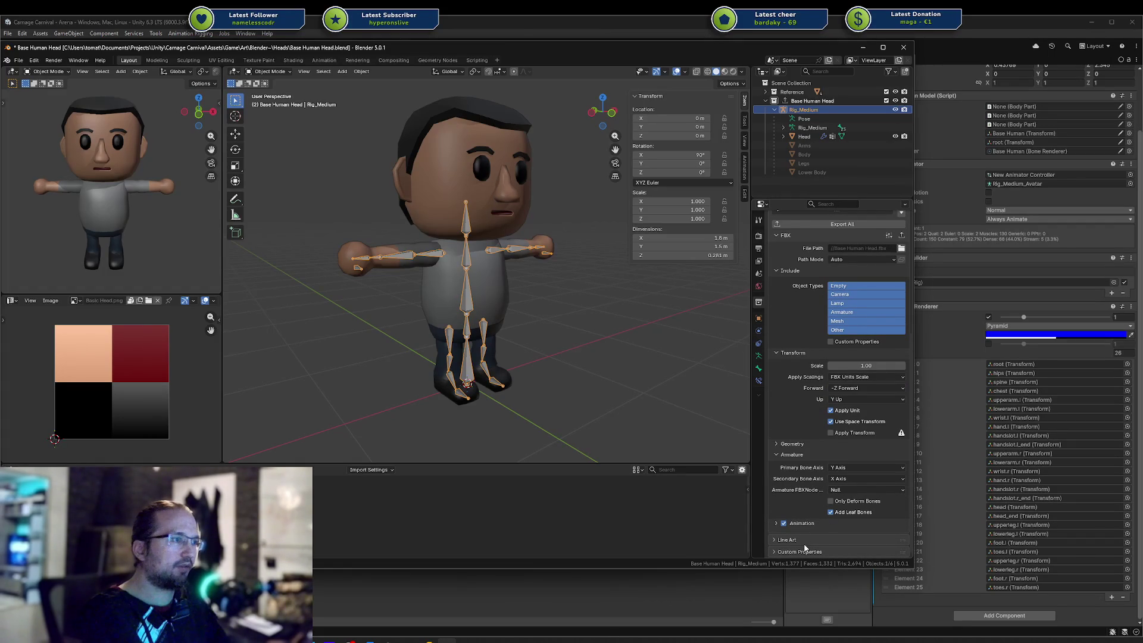
pyautogui.click(831, 512)
pyautogui.hotkey('ctrl', 's')
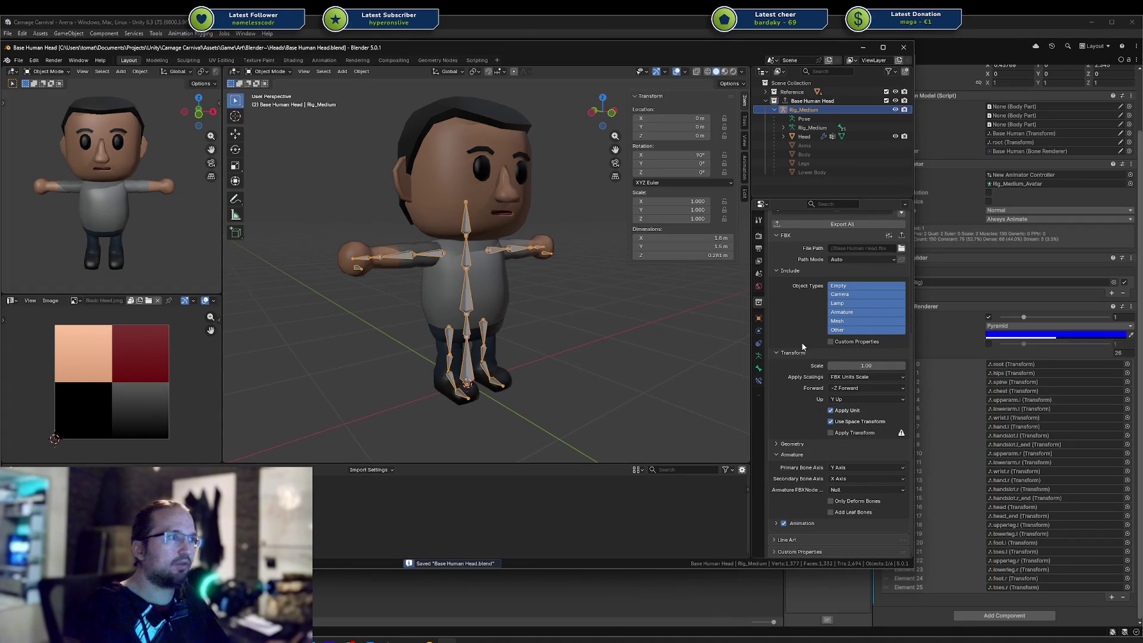
pyautogui.scroll(5, 834, 356)
pyautogui.click(842, 313)
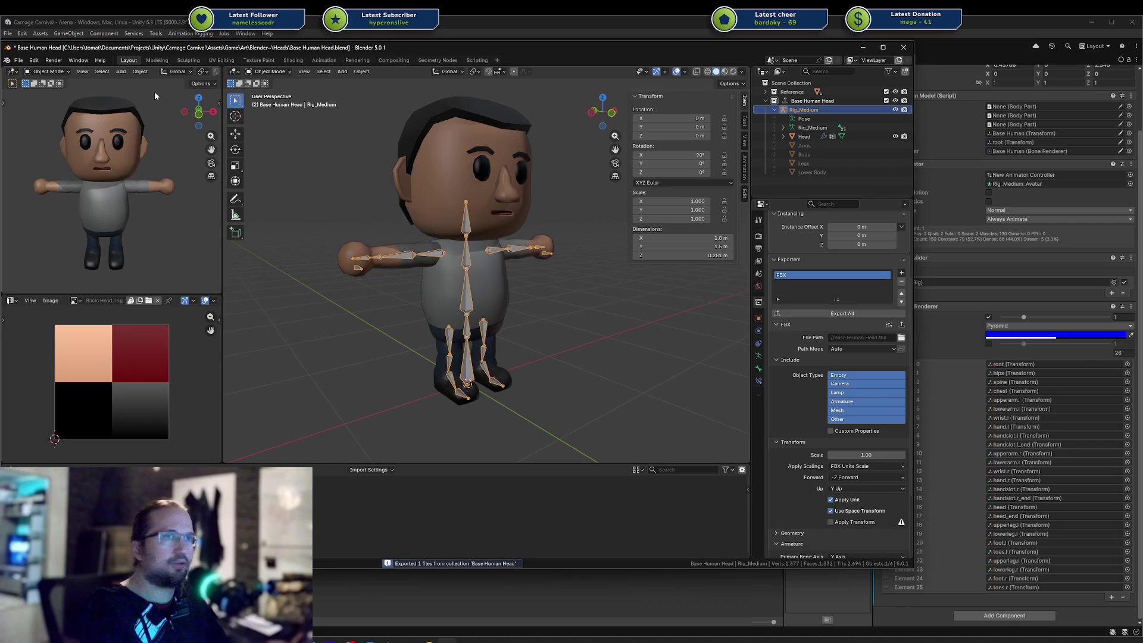
pyautogui.hotkey('ctrl', 's')
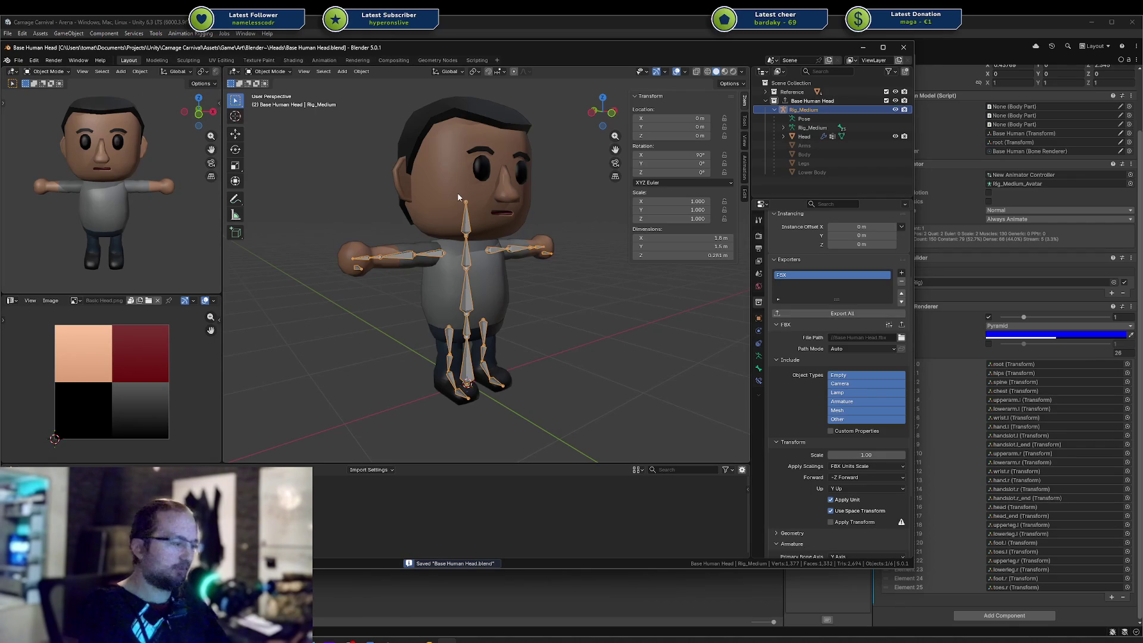
pyautogui.hotkey('shift', 'ctrl', 'o')
# Open Base Human.blend from recent files, check armature options, save and Export All
pyautogui.click(445, 204)
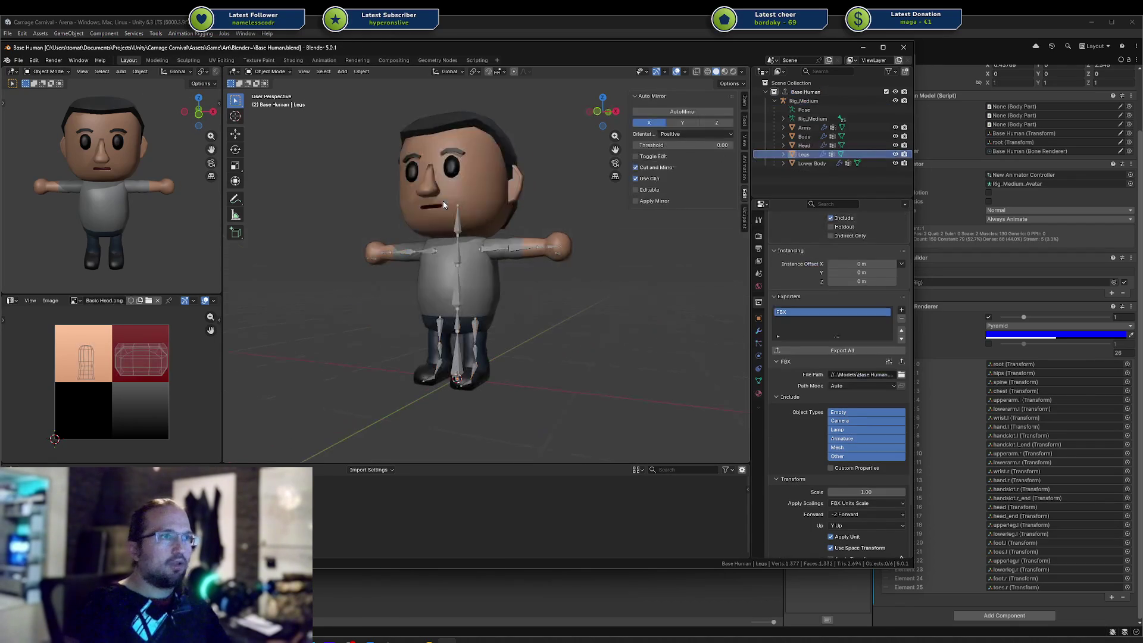
pyautogui.scroll(-3, 877, 438)
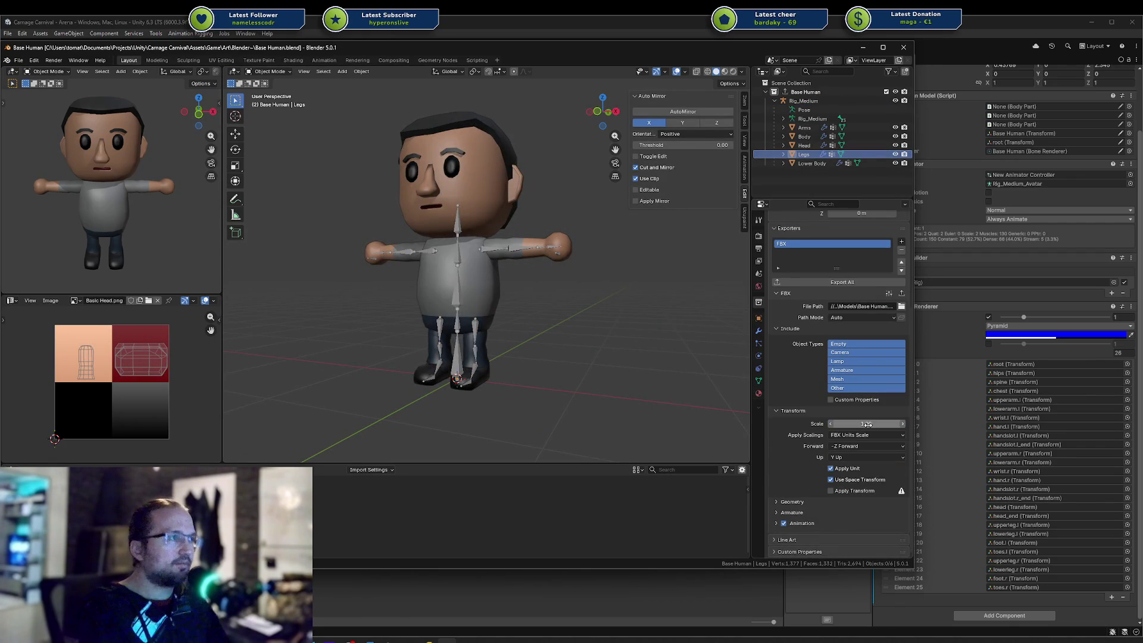
pyautogui.click(784, 511)
pyautogui.scroll(-2, 857, 515)
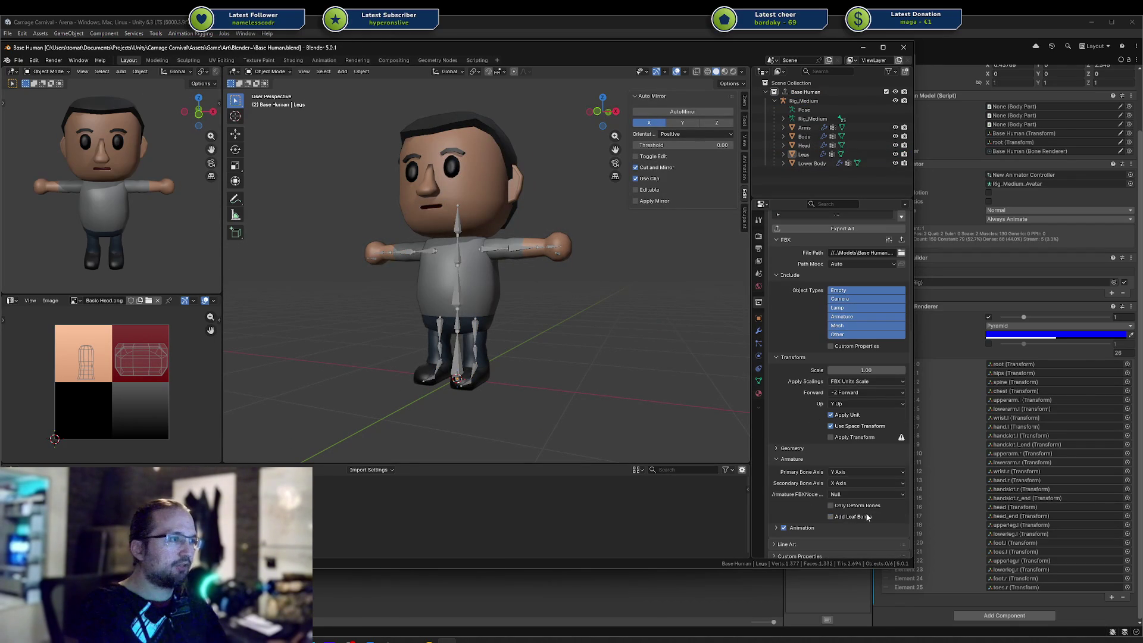
pyautogui.scroll(4, 875, 506)
pyautogui.hotkey('ctrl', 's')
pyautogui.click(830, 319)
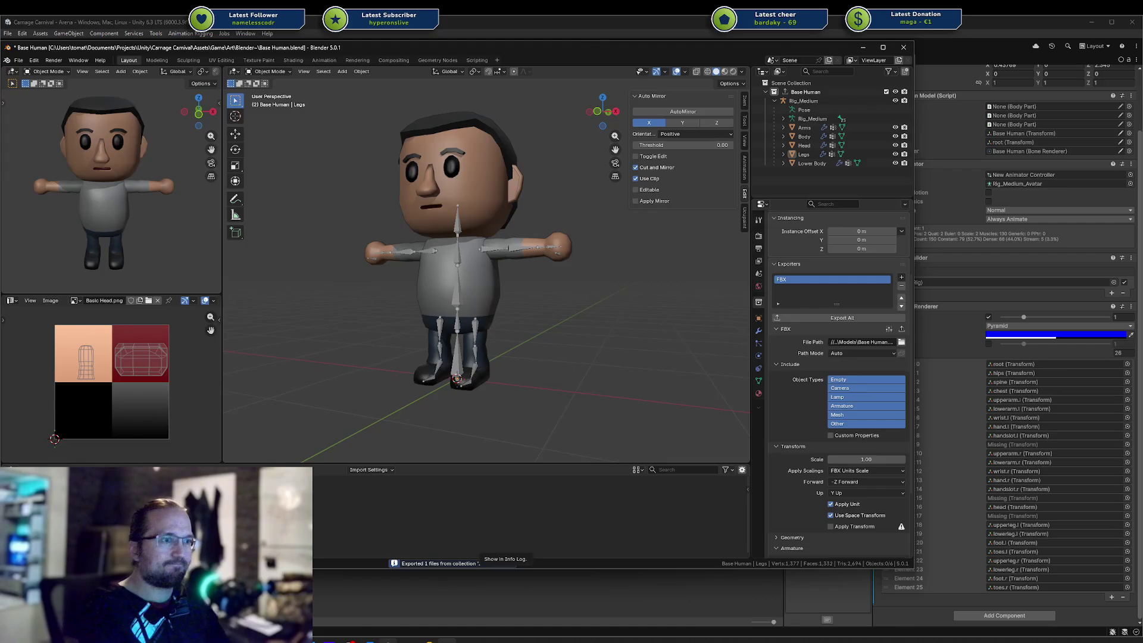
pyautogui.hotkey('alt', 'Tab')
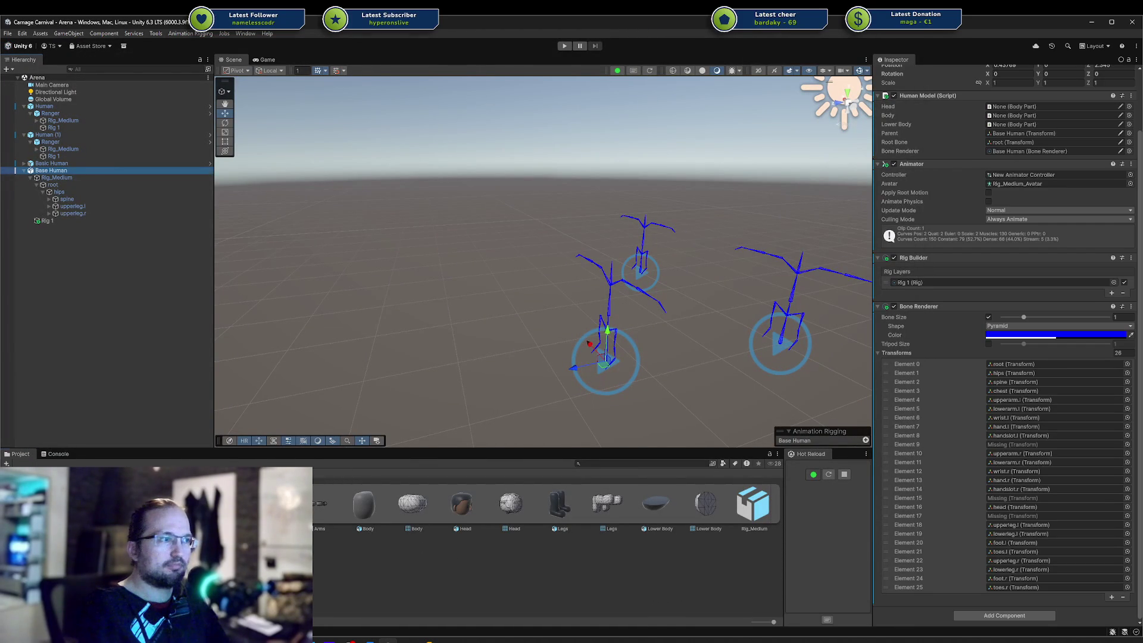
# Remove the missing Bone Renderer entries (Elements 9, 14, 16) and save the Arena scene
pyautogui.click(53, 170)
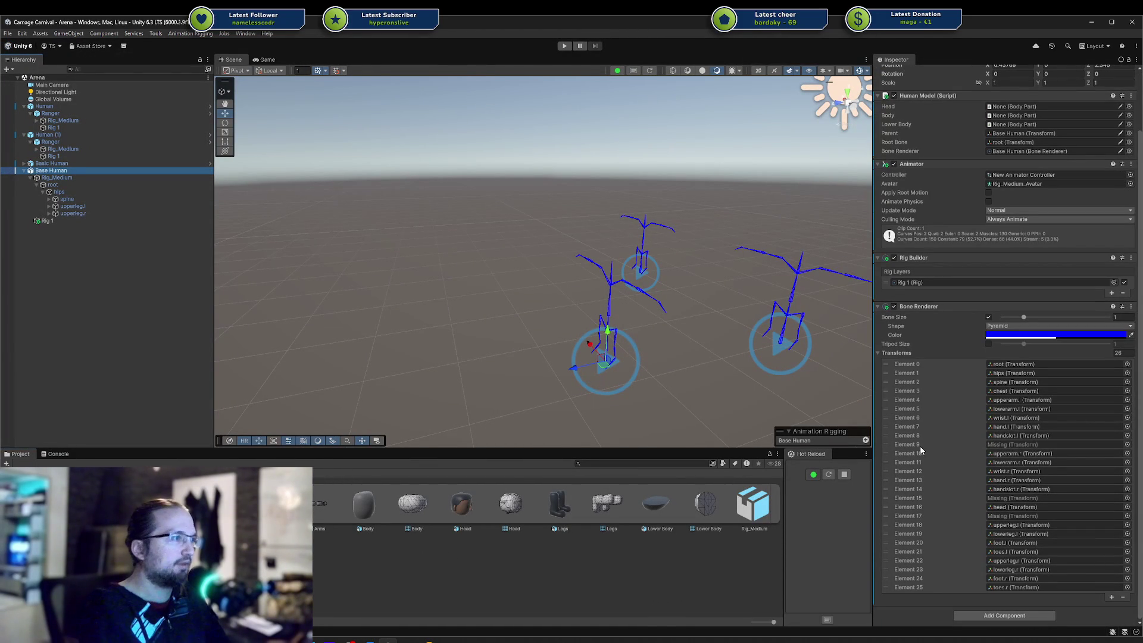
pyautogui.click(920, 445)
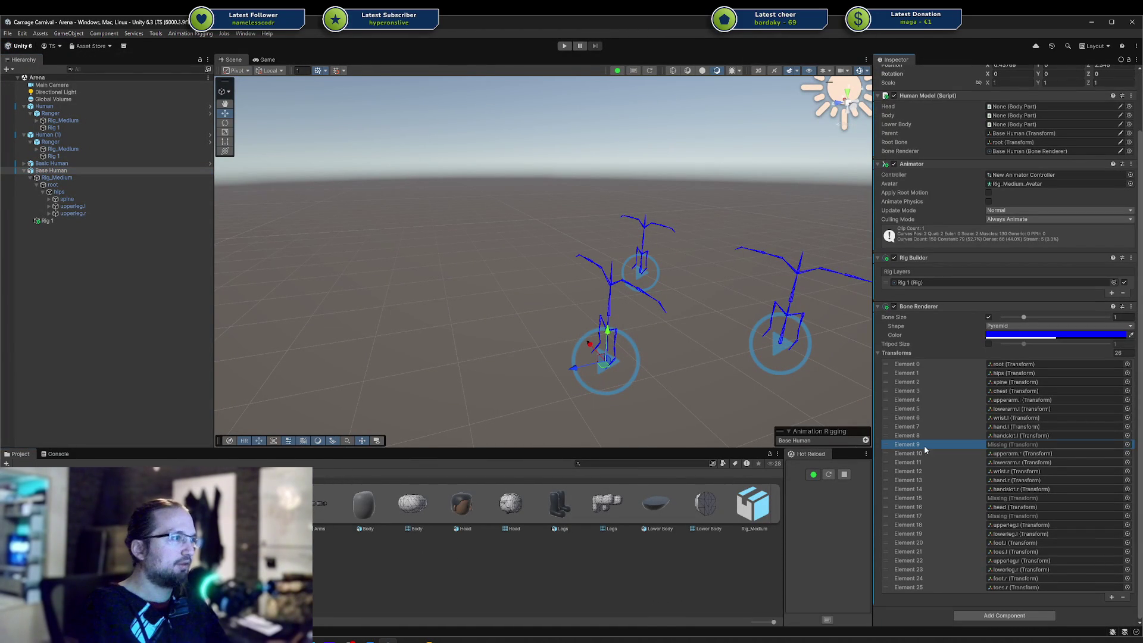
pyautogui.click(1123, 596)
pyautogui.click(953, 500)
pyautogui.keyDown('ctrl'); pyautogui.click(949, 514); pyautogui.keyUp('ctrl')
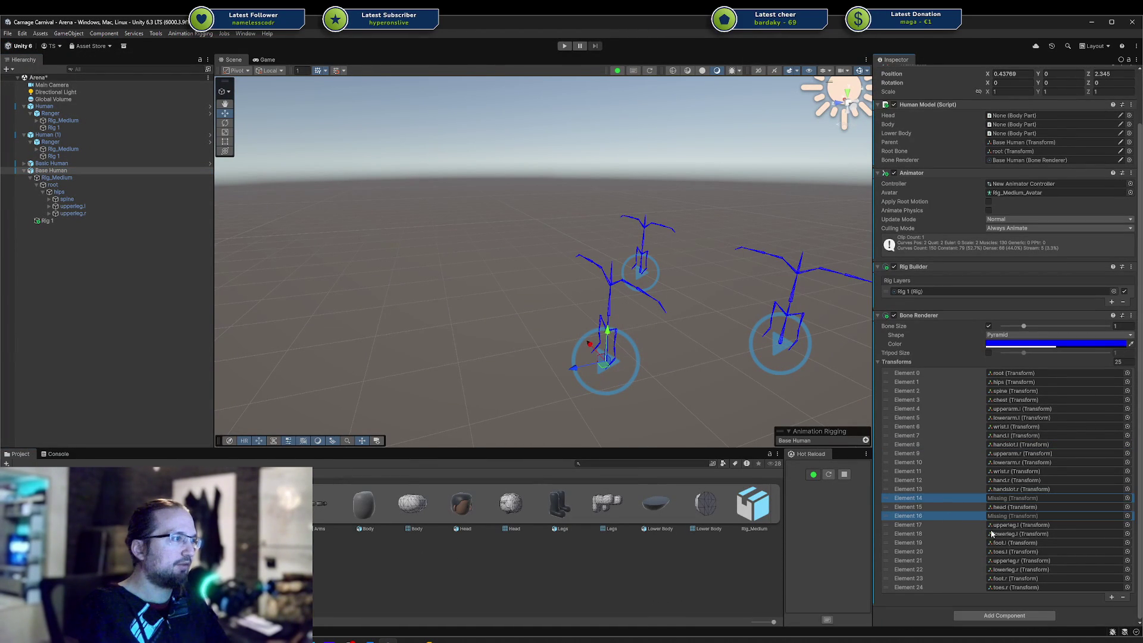
pyautogui.hotkey('ctrl', 's')
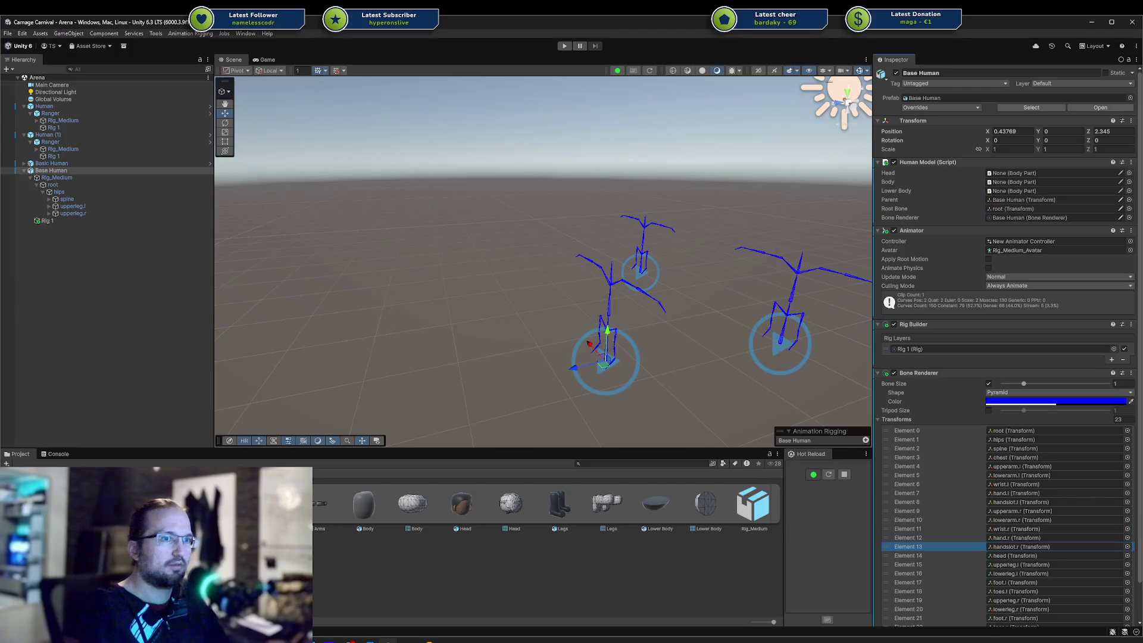
# Test Base Head in the Head slot, undo it, and return to Blender
pyautogui.moveTo(461, 503); pyautogui.dragTo(1011, 176)
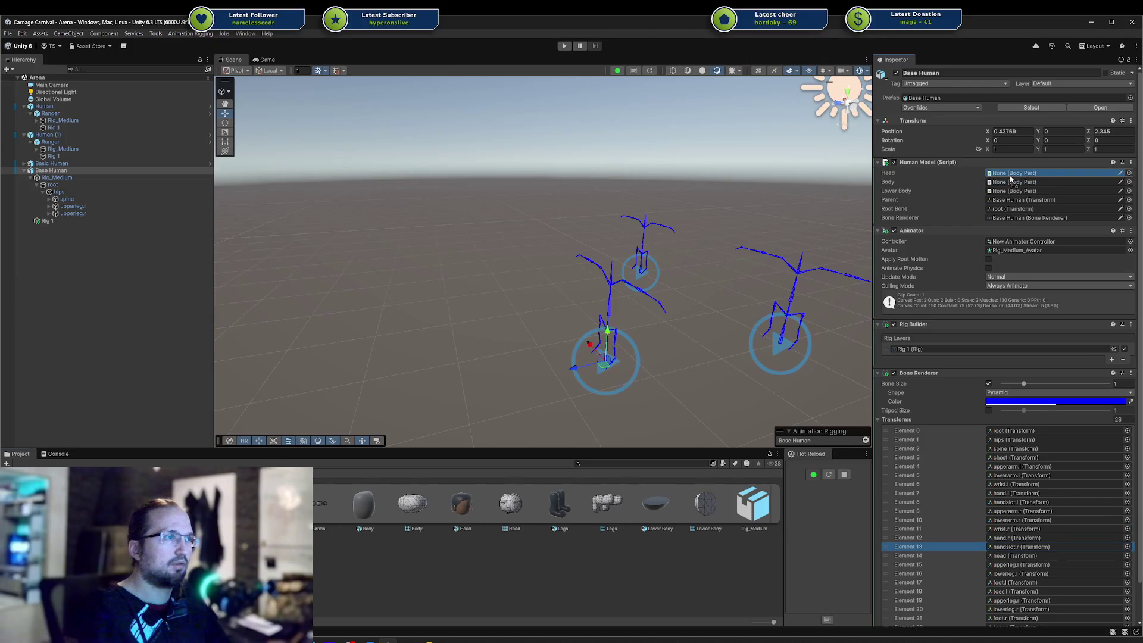
pyautogui.moveTo(627, 321); pyautogui.dragTo(715, 233)
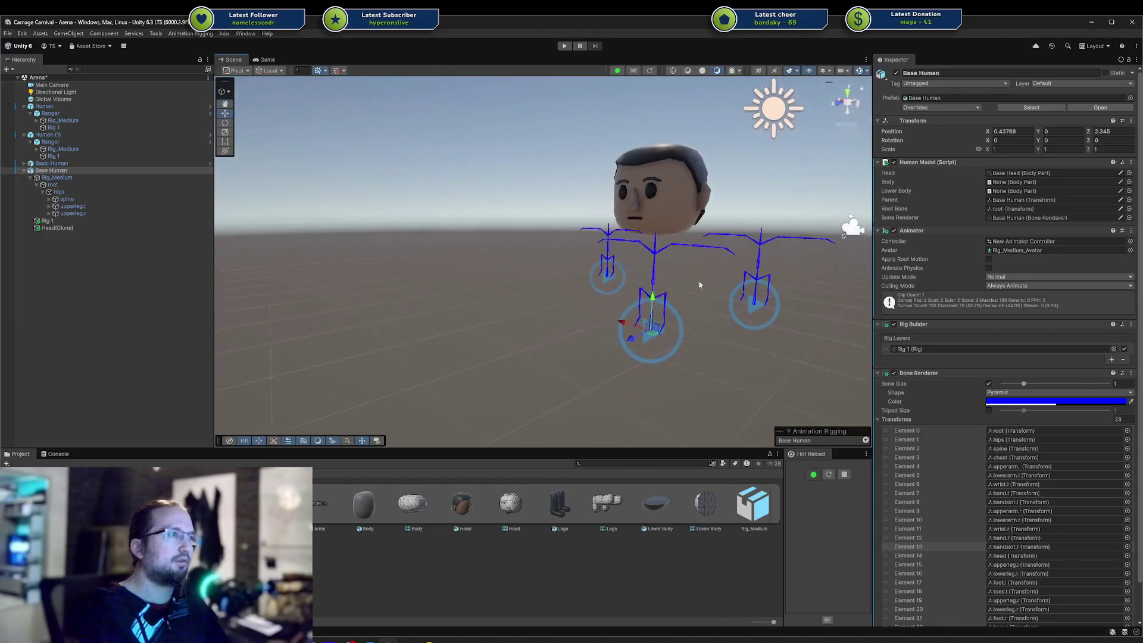
pyautogui.hotkey('ctrl', 'z')
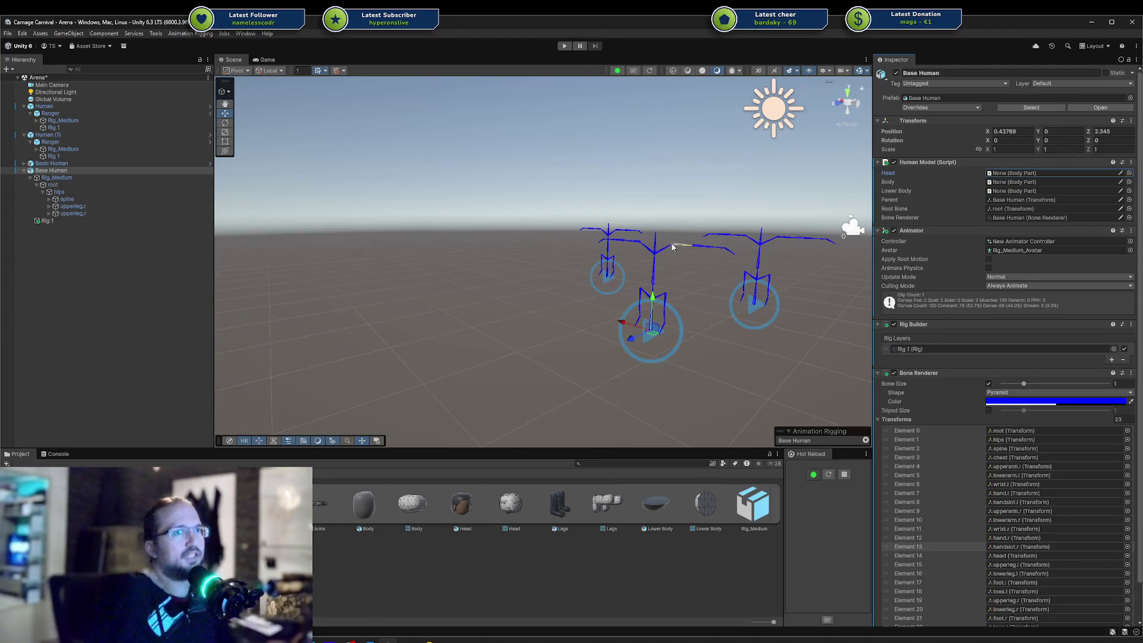
pyautogui.hotkey('alt', 'Tab')
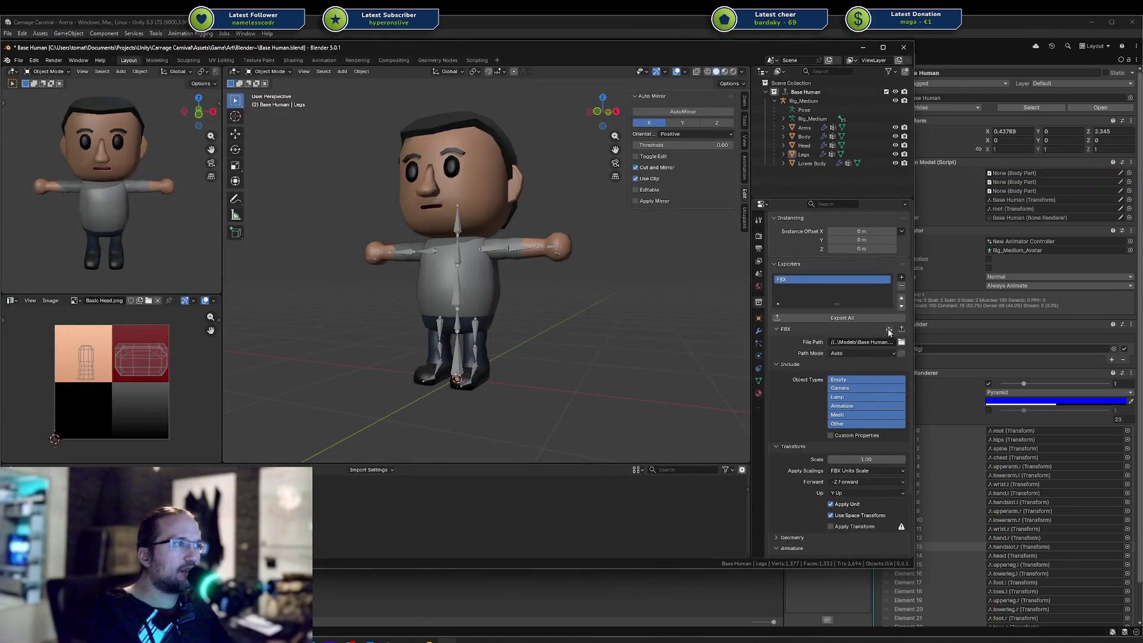
# Apply the Unity FBX preset (Z up, -Y forward), save, and re-export Base Human
pyautogui.click(889, 330)
pyautogui.click(855, 286)
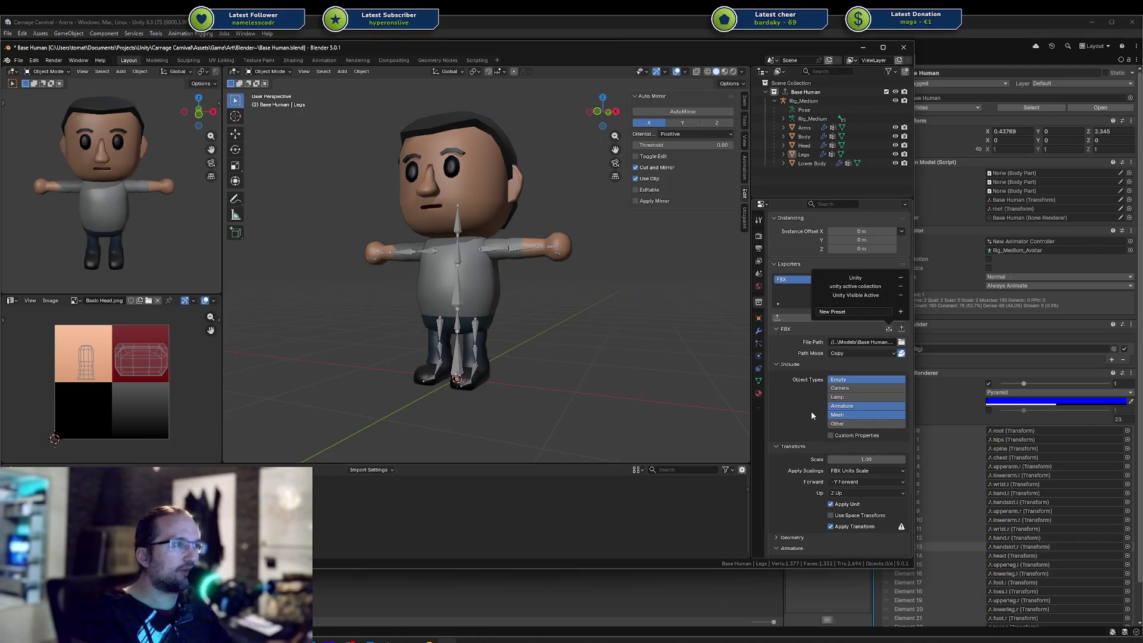
pyautogui.scroll(-4, 799, 411)
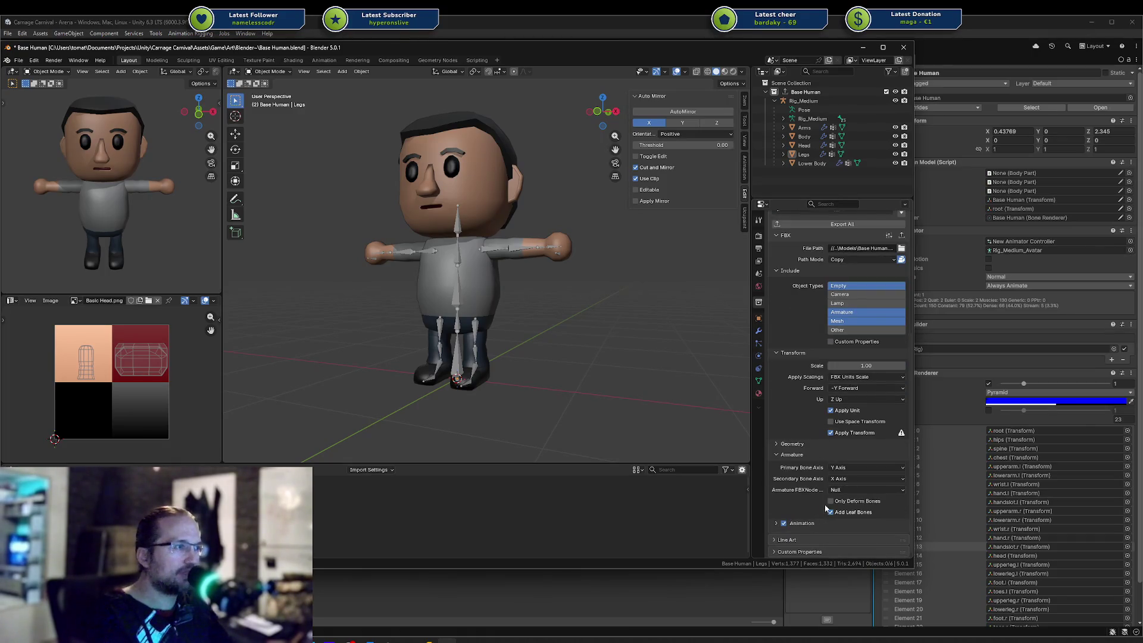
pyautogui.hotkey('ctrl', 's')
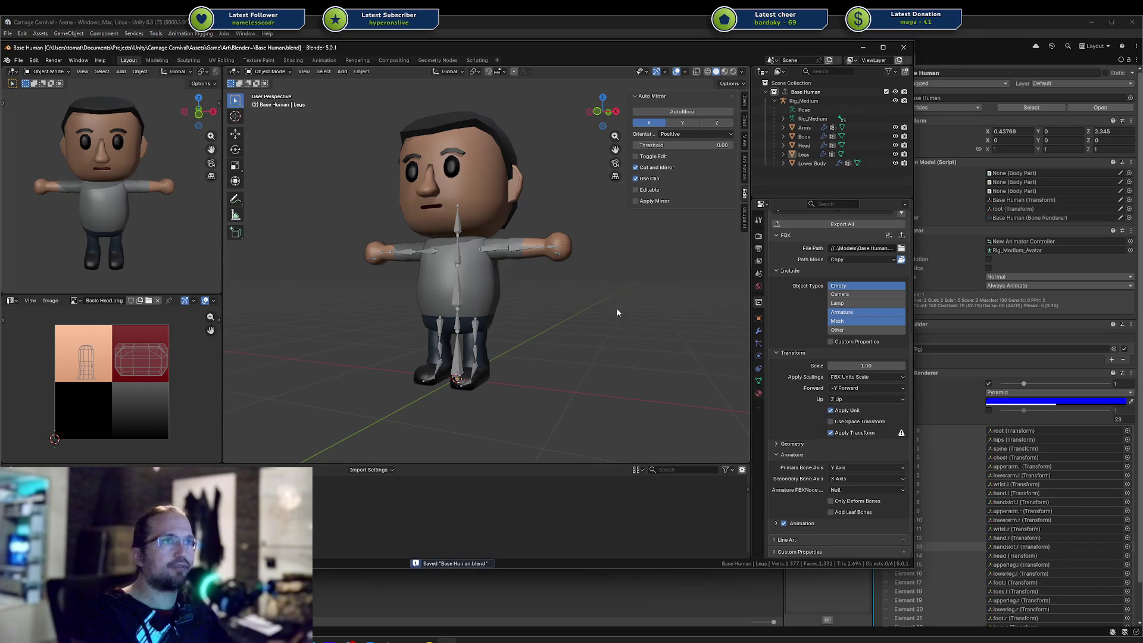
pyautogui.click(833, 226)
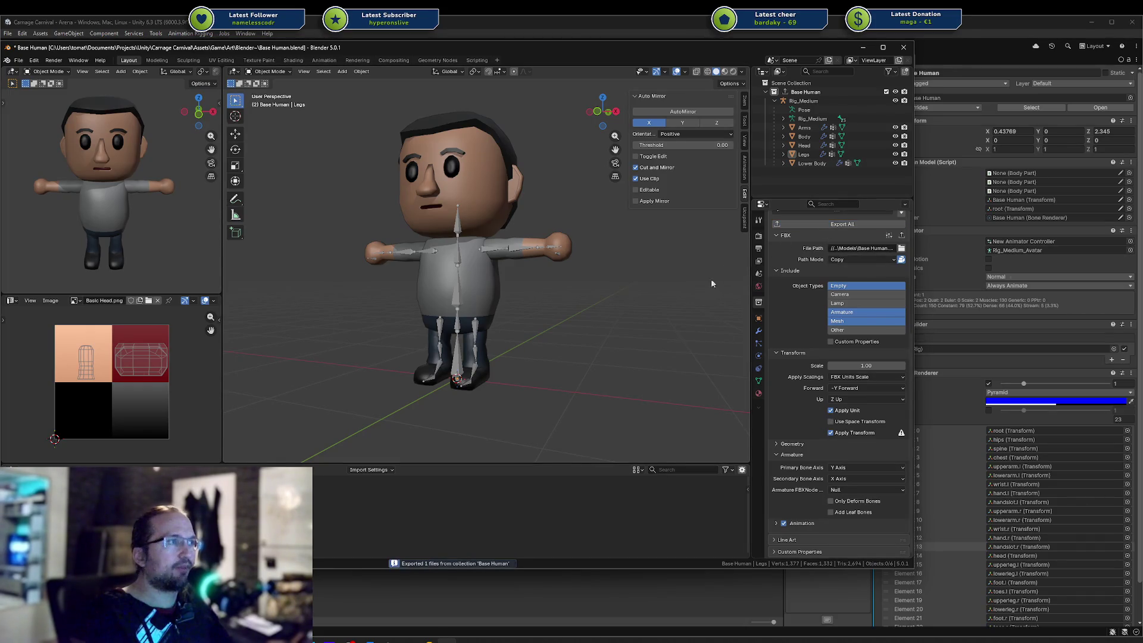
pyautogui.click(494, 587)
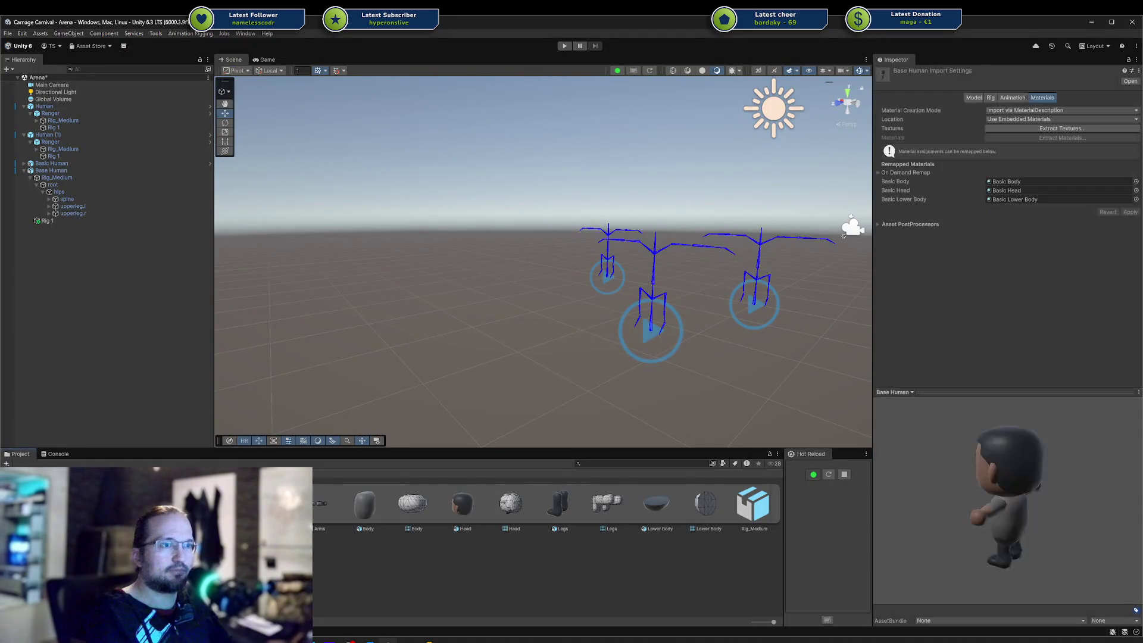
# Place a test Base Human instance in the scene, delete it, then undo
pyautogui.moveTo(271, 506)
pyautogui.mouseDown()
pyautogui.moveTo(458, 331)
pyautogui.moveTo(370, 347)
pyautogui.mouseUp()
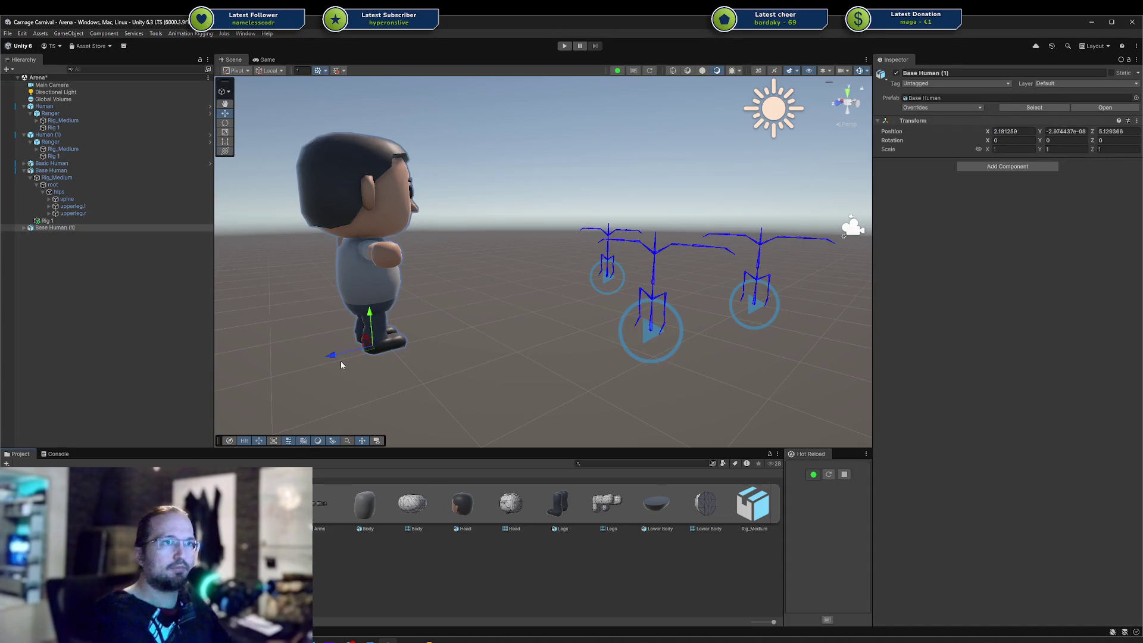
pyautogui.click(107, 228)
pyautogui.press('Delete')
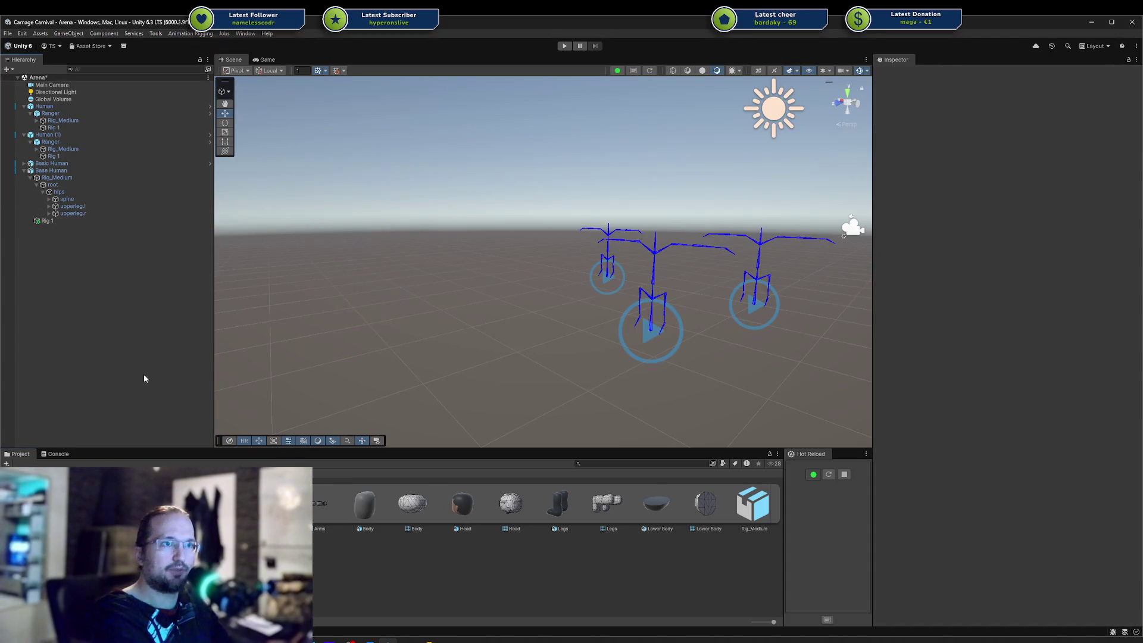
pyautogui.hotkey('ctrl', 'z')
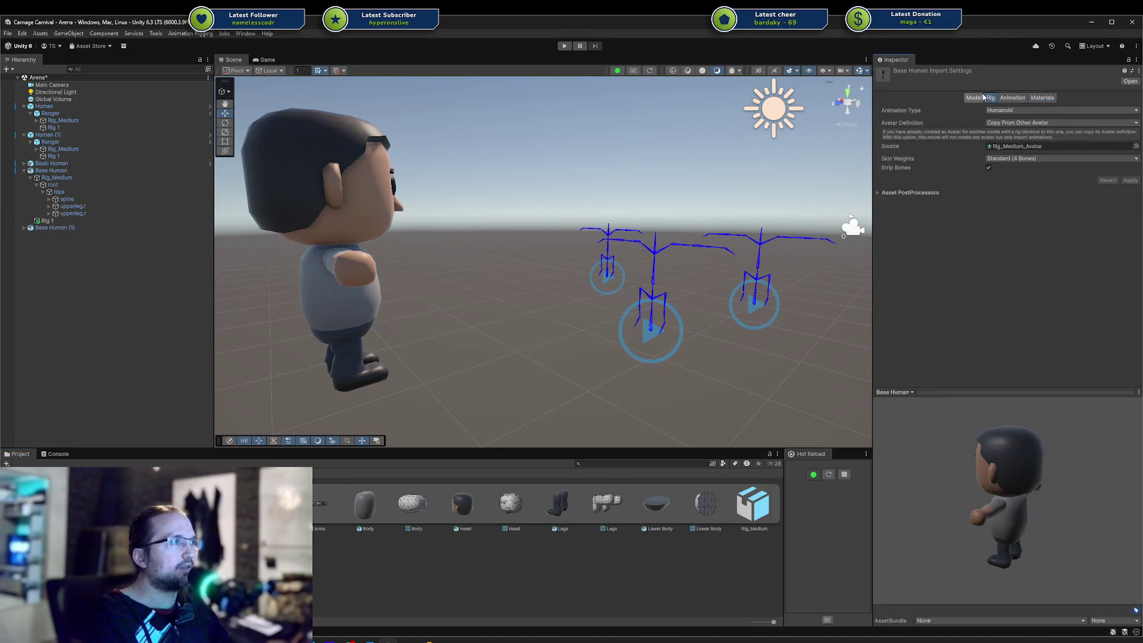
# Enable Bake Axis Conversion in the model import settings, apply, and delete the test instance
pyautogui.click(979, 99)
pyautogui.click(989, 136)
pyautogui.scroll(-1, 1061, 264)
pyautogui.click(1123, 366)
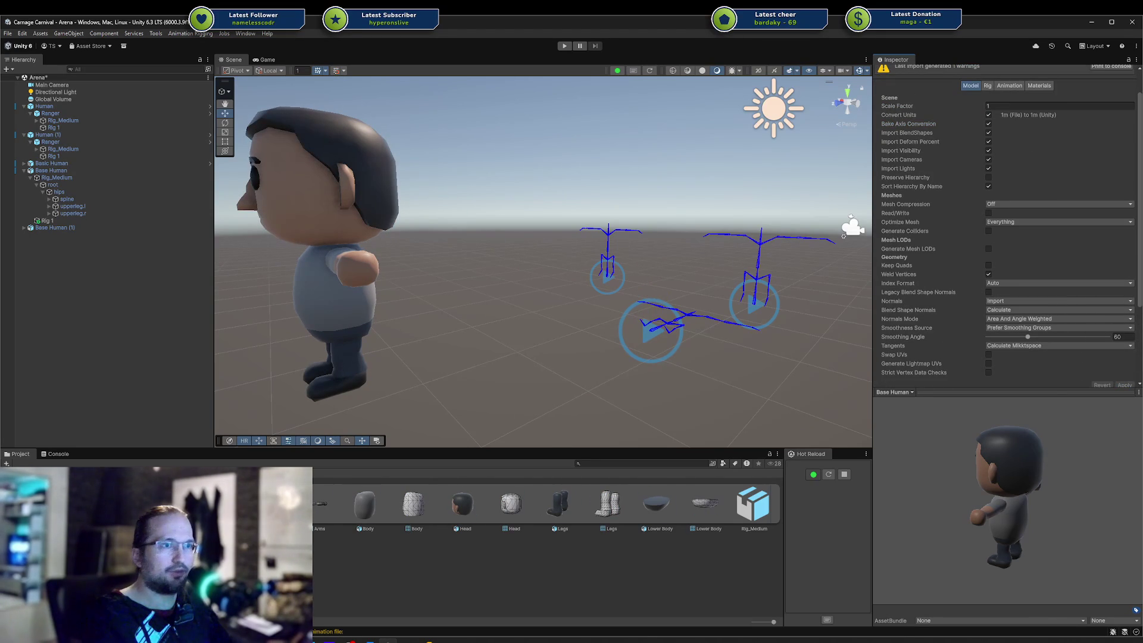
pyautogui.click(127, 334)
pyautogui.click(51, 227)
pyautogui.press('Delete')
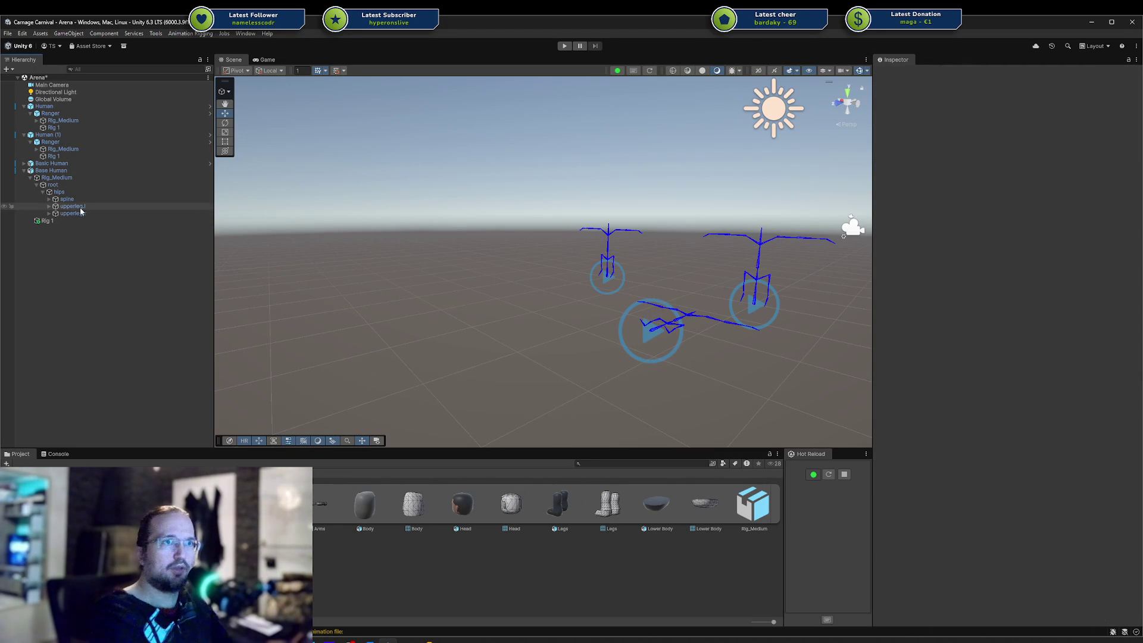
# Recheck Base Human's import settings and place a fresh Base Human model in the scene
pyautogui.click(78, 171)
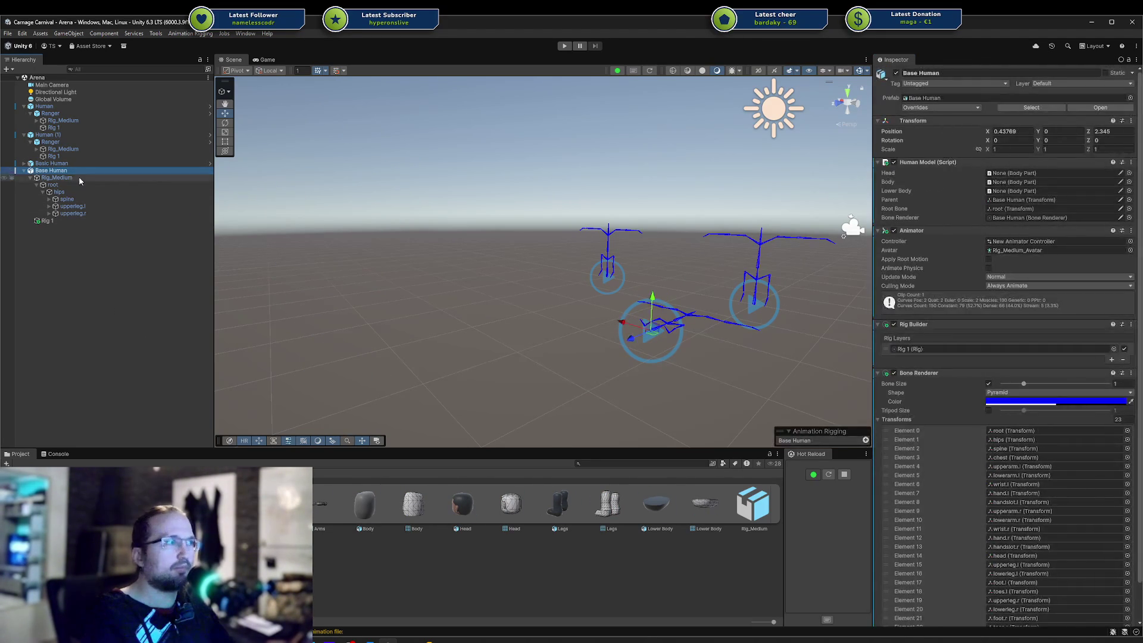
pyautogui.click(1031, 107)
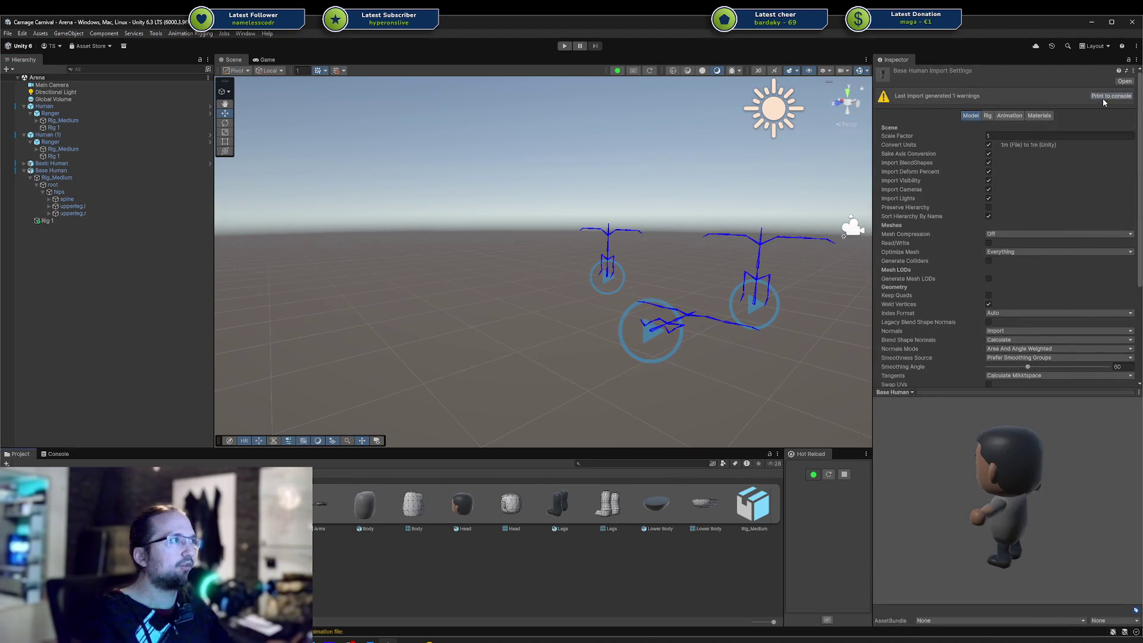
pyautogui.scroll(-5, 1097, 268)
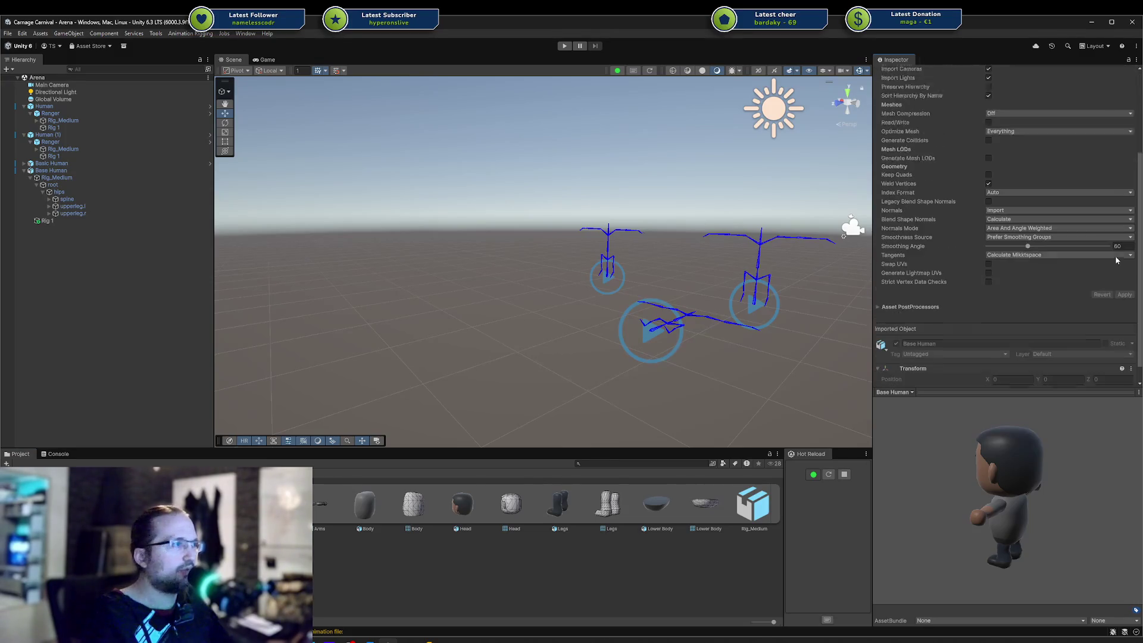
pyautogui.click(355, 581)
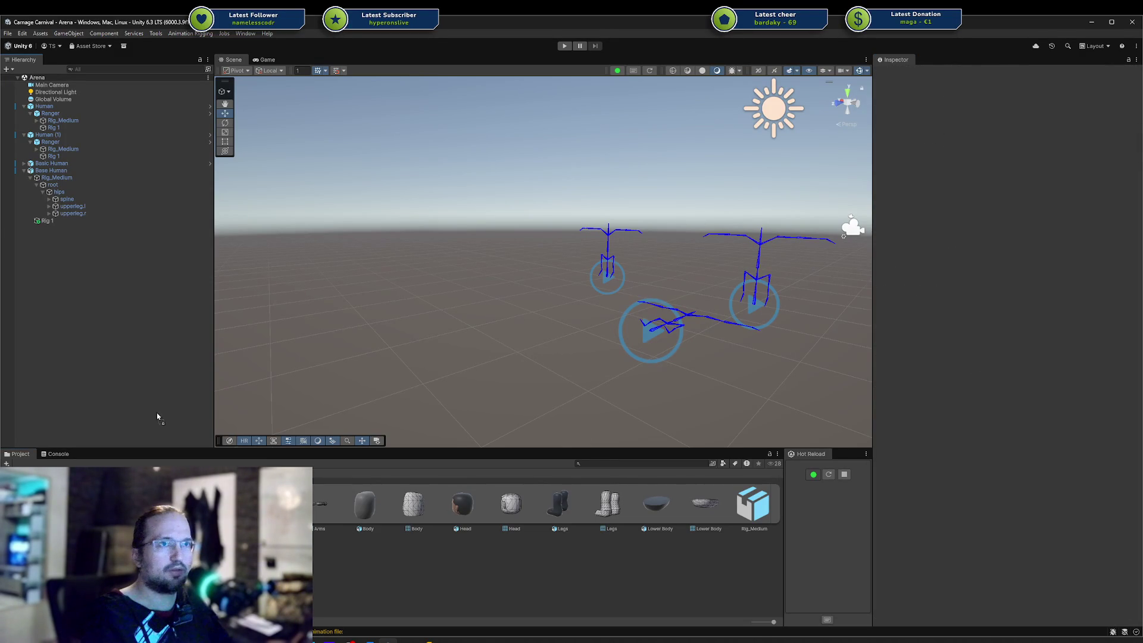
pyautogui.moveTo(161, 421); pyautogui.dragTo(72, 267)
# Expand Base Human (1)'s Rig_Medium through root, hips, spine and chest
pyautogui.click(24, 228)
pyautogui.click(30, 270)
pyautogui.click(44, 278)
pyautogui.click(36, 278)
pyautogui.click(43, 285)
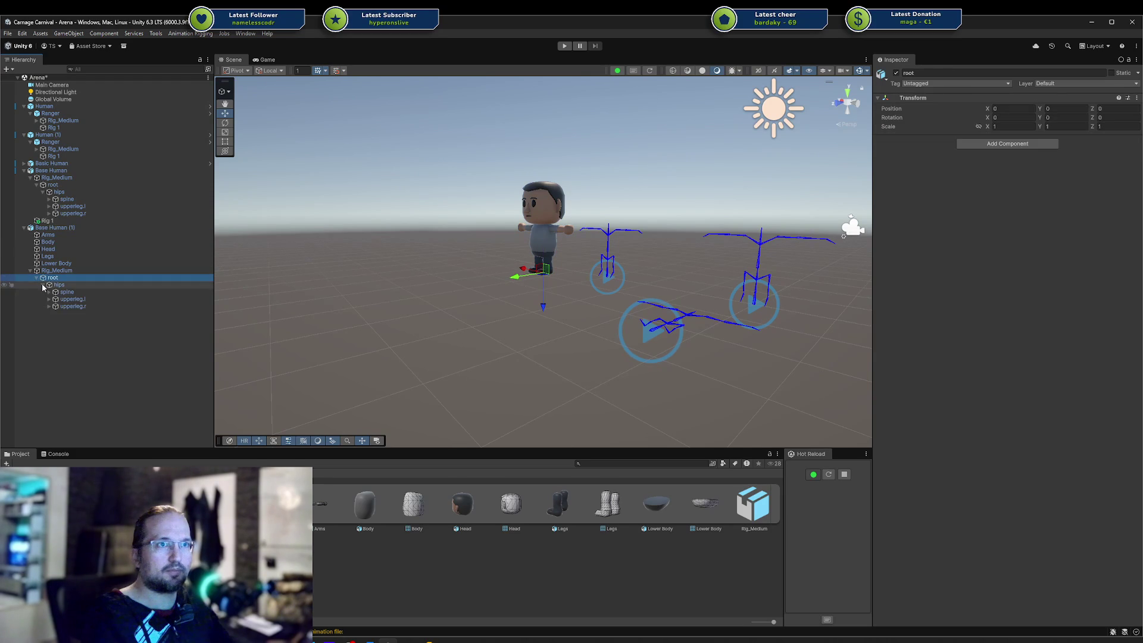
pyautogui.click(59, 286)
pyautogui.click(49, 292)
pyautogui.click(56, 299)
# Expand the left arm chain from upperarm.l down to handslot.l
pyautogui.click(66, 314)
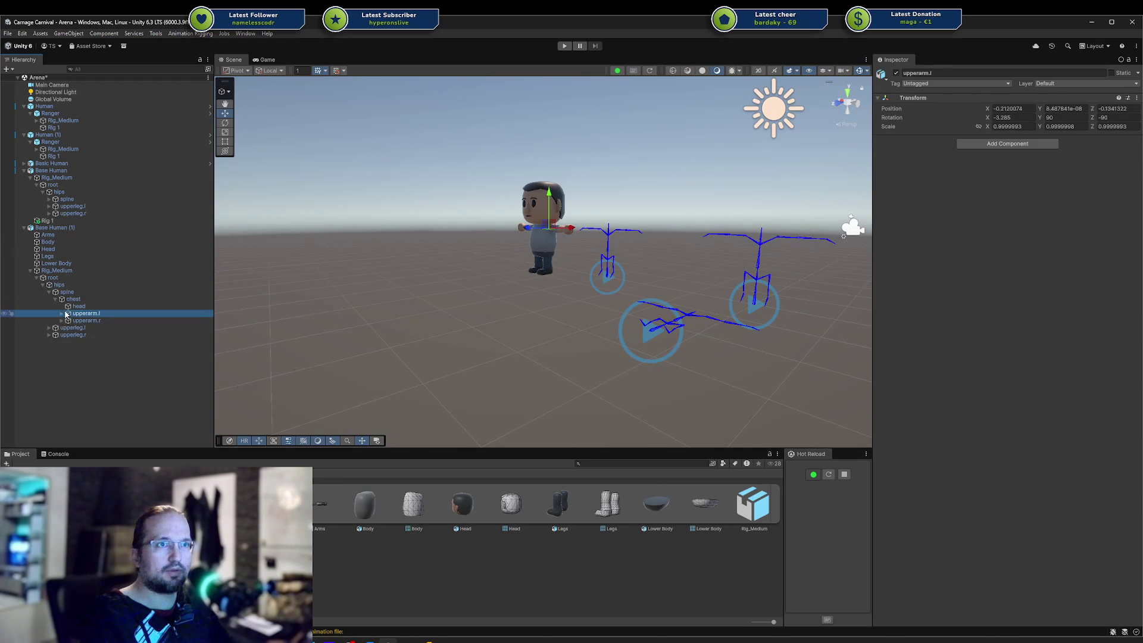
pyautogui.click(62, 314)
pyautogui.click(69, 320)
pyautogui.click(77, 328)
pyautogui.click(74, 328)
pyautogui.click(90, 336)
pyautogui.click(80, 335)
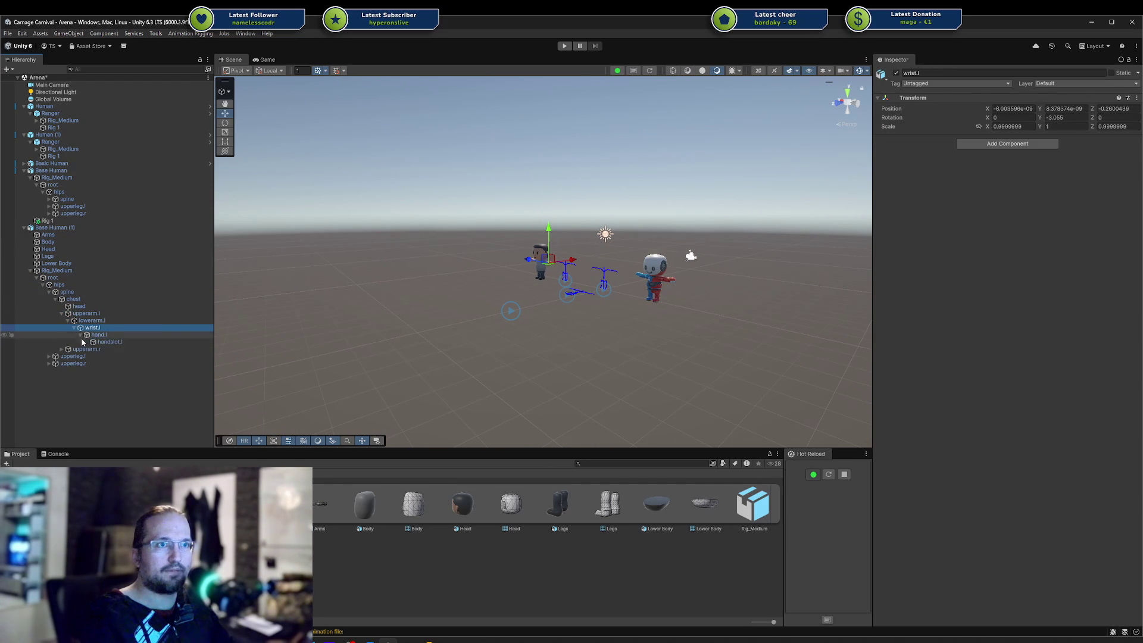
pyautogui.click(88, 343)
# Delete the test Base Human (1) instance and bring up the model's import settings
pyautogui.click(64, 228)
pyautogui.press('Delete')
pyautogui.scroll(5, 480, 316)
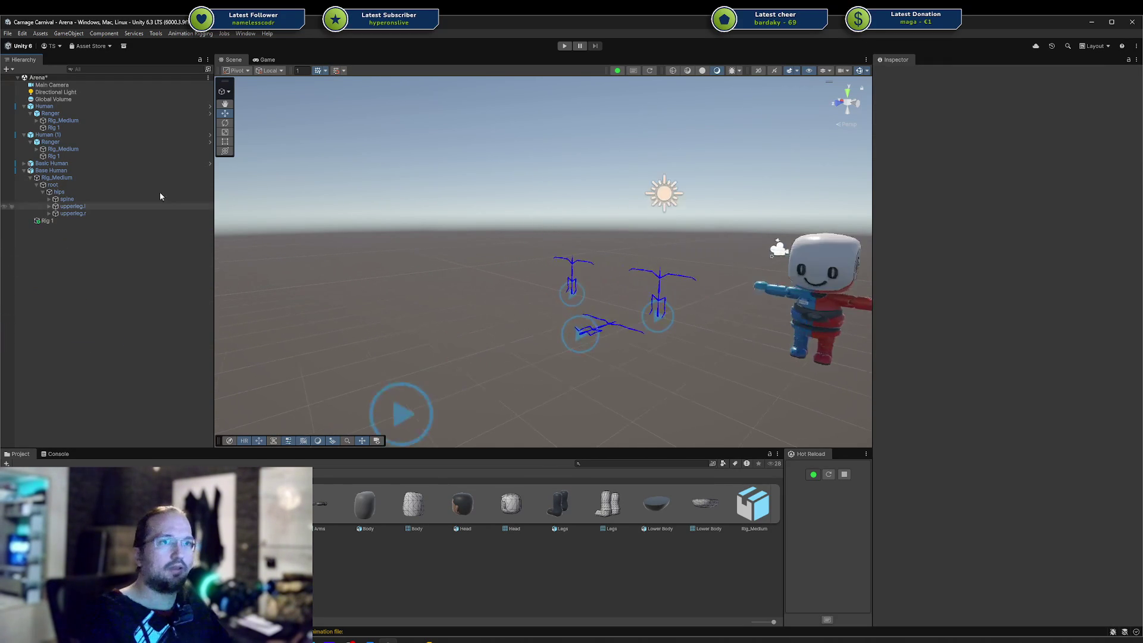
pyautogui.click(1124, 81)
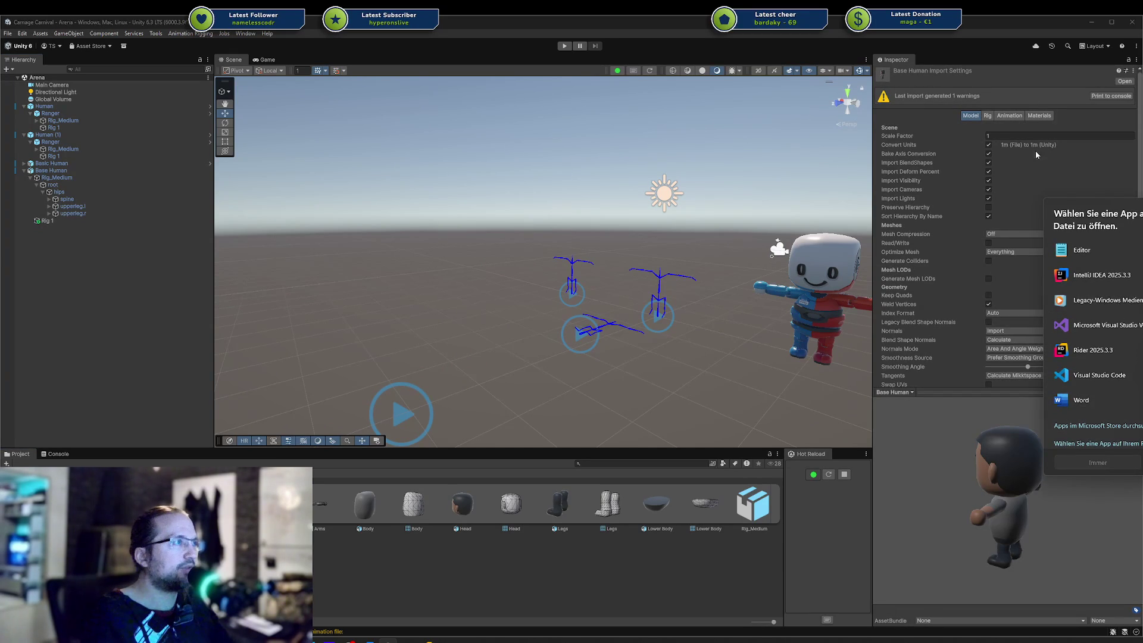
# Review the model's rig, mesh and animation import settings in the Inspector
pyautogui.click(1012, 119)
pyautogui.click(991, 120)
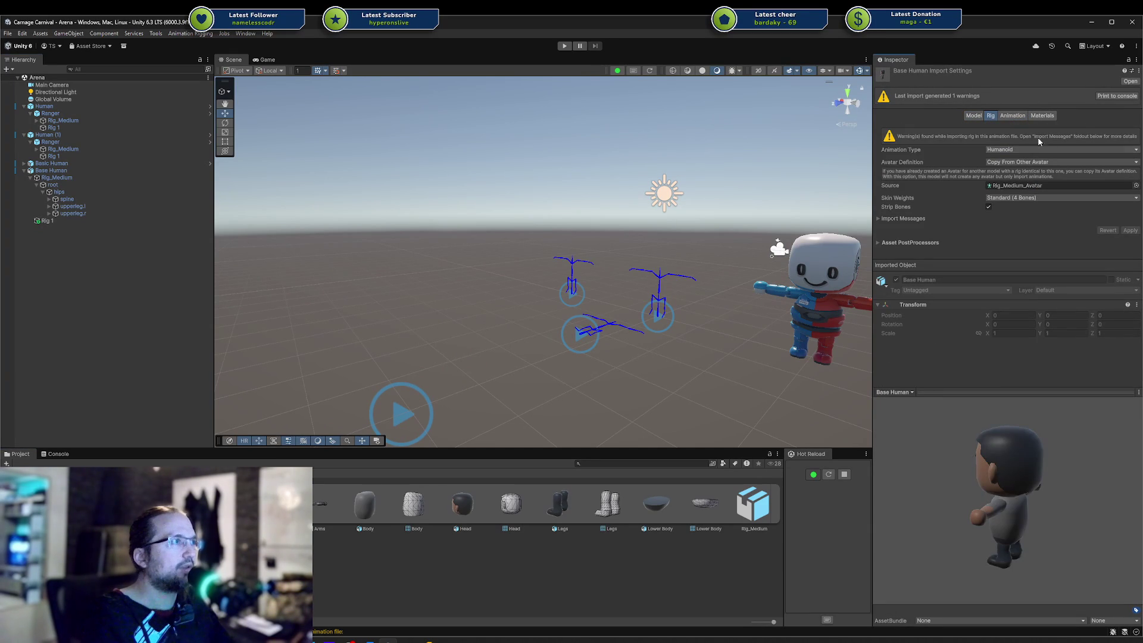
pyautogui.click(973, 116)
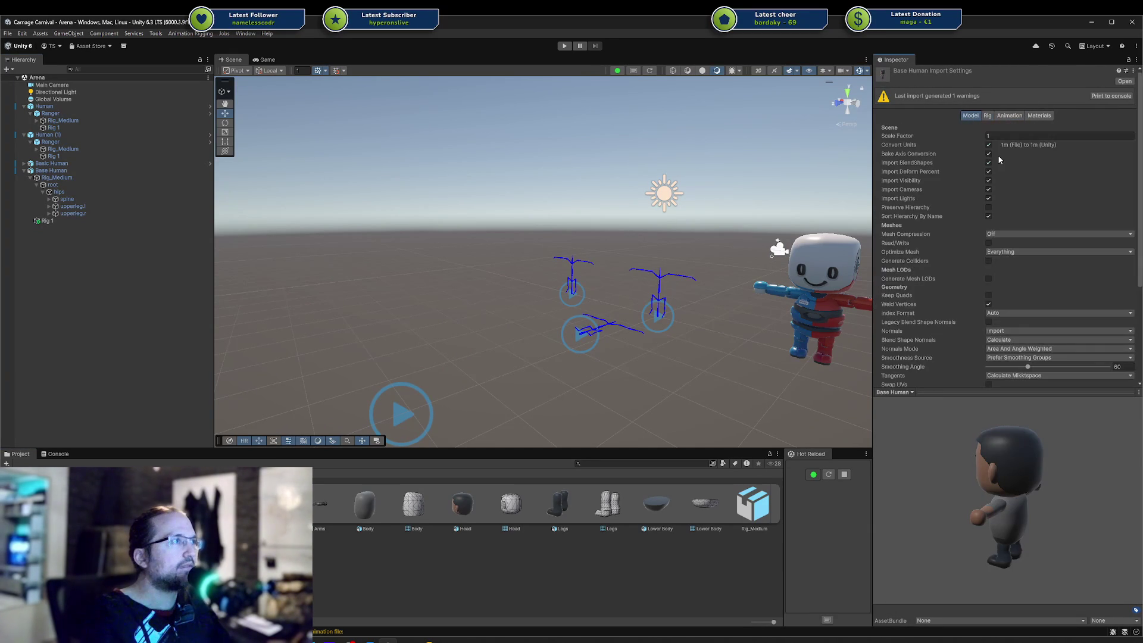
pyautogui.scroll(-5, 1071, 226)
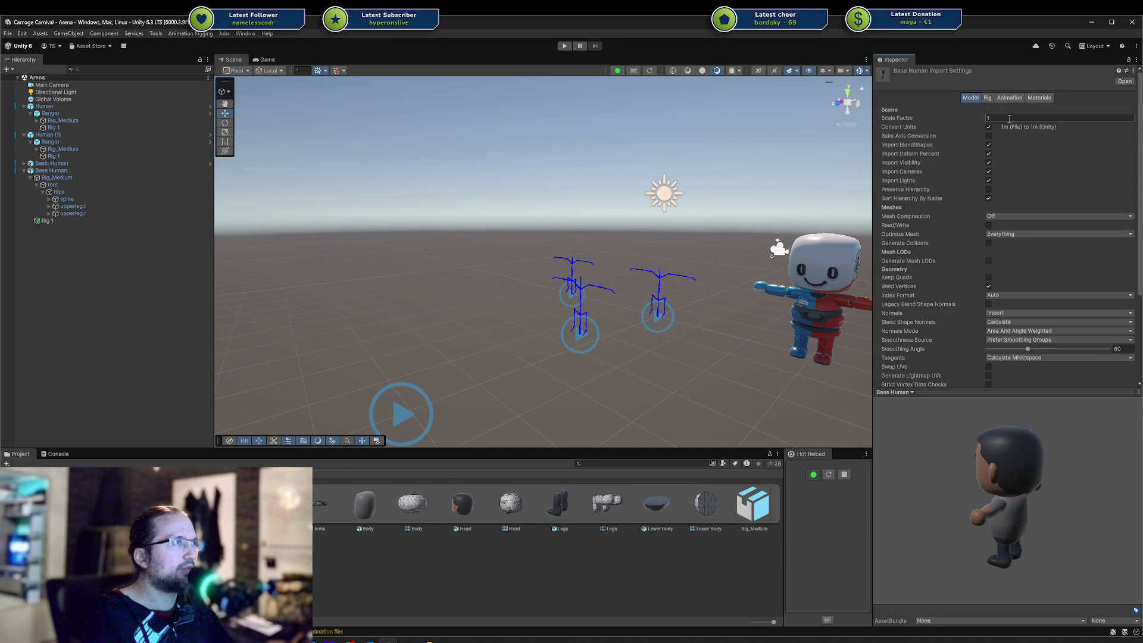
pyautogui.click(1010, 98)
pyautogui.click(990, 98)
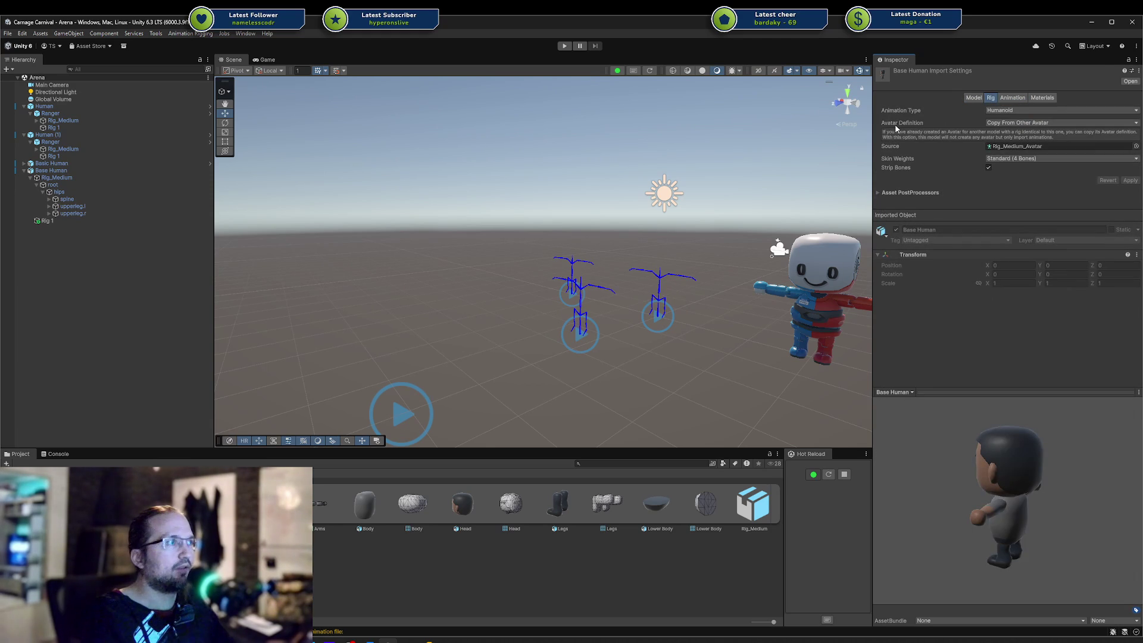
# Assign Base Head to Base Human's Head part, then clear the field again
pyautogui.click(54, 171)
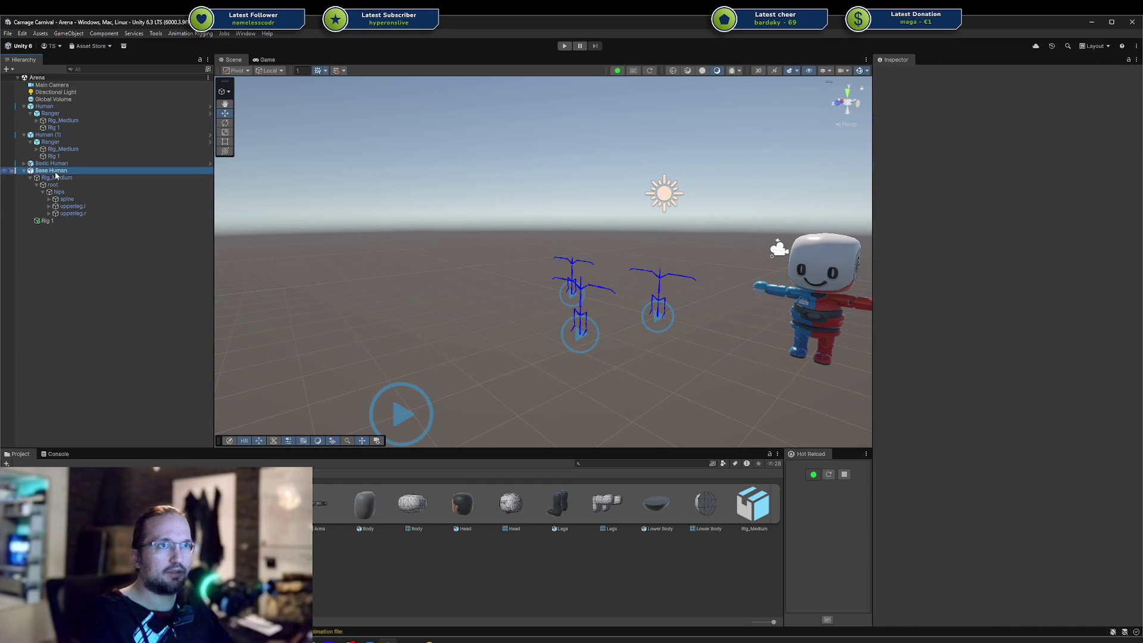
pyautogui.click(1048, 173)
pyautogui.click(1023, 182)
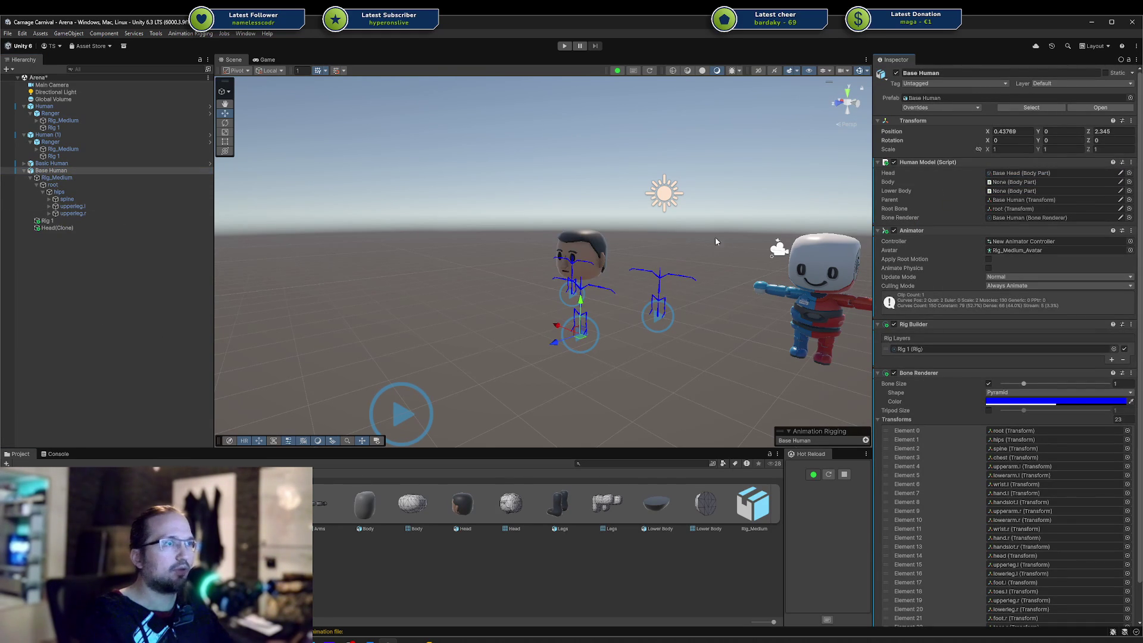
pyautogui.click(1012, 173)
pyautogui.press('Delete')
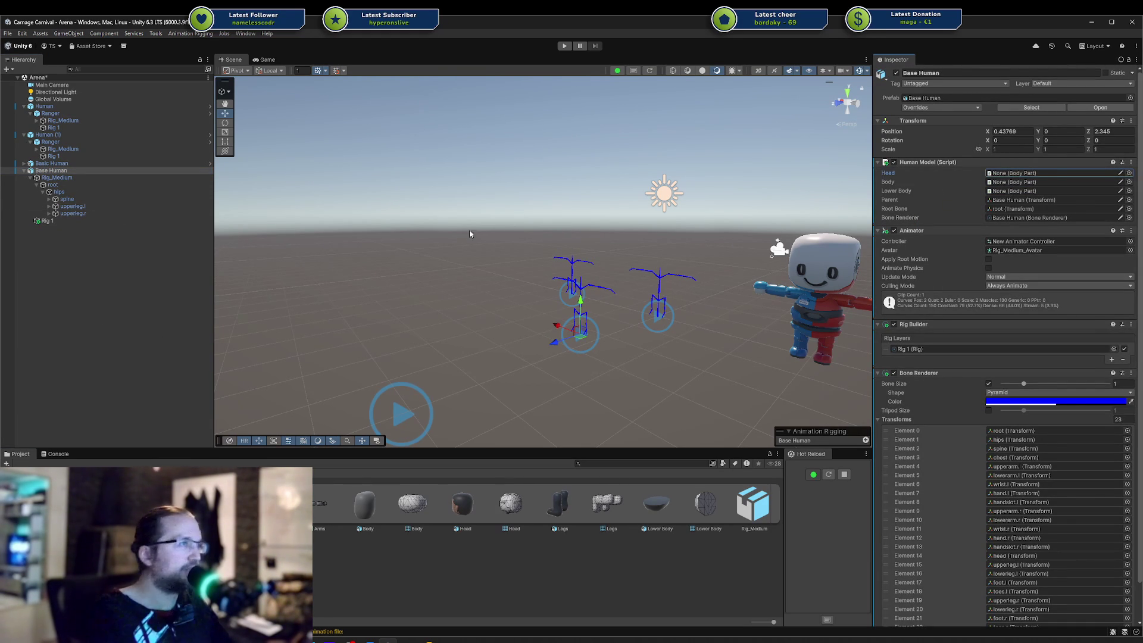
pyautogui.click(436, 407)
# In Blender, open Base Human Head.blend from recent files, saving the current file first
pyautogui.hotkey('alt', 'Tab')
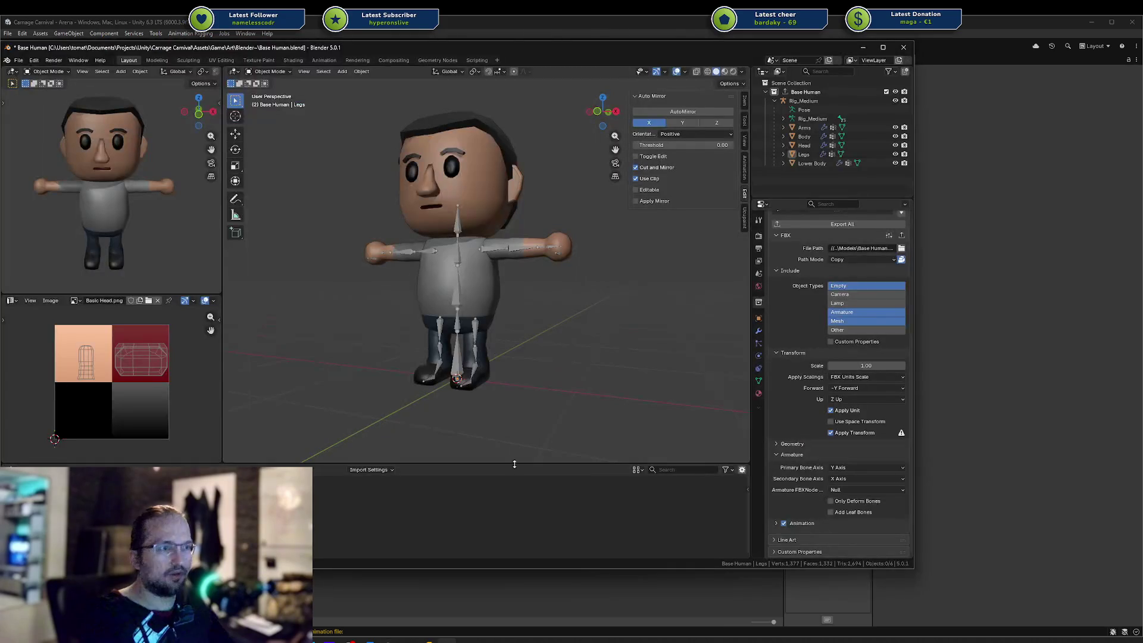
pyautogui.hotkey('ctrl', 'shift', 'o')
pyautogui.press('Down')
pyautogui.press('Down')
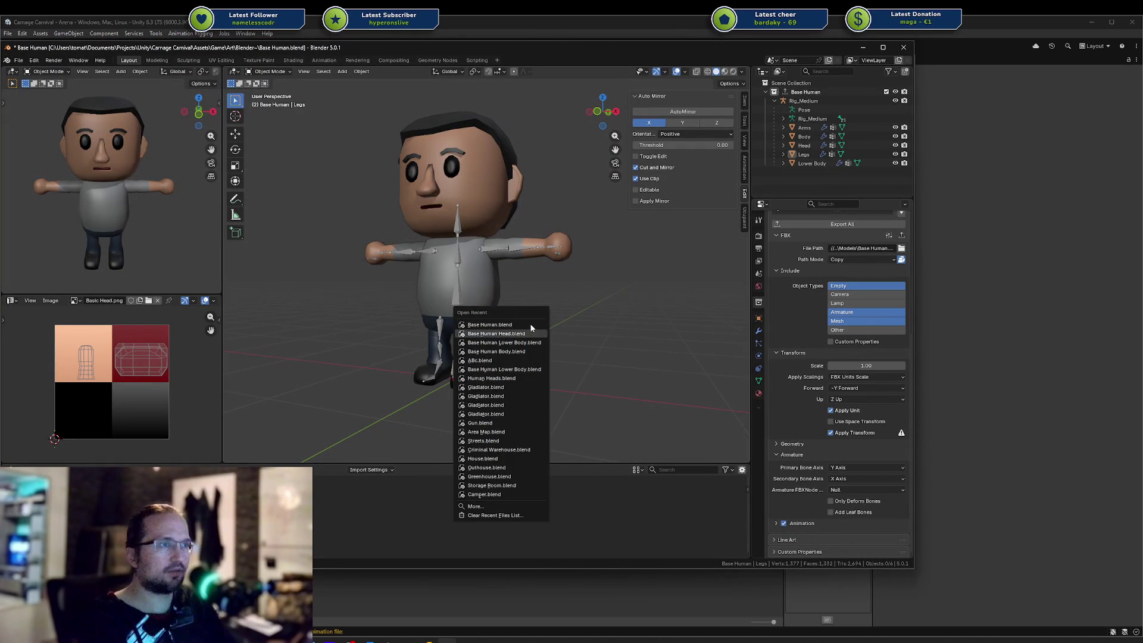
pyautogui.click(531, 332)
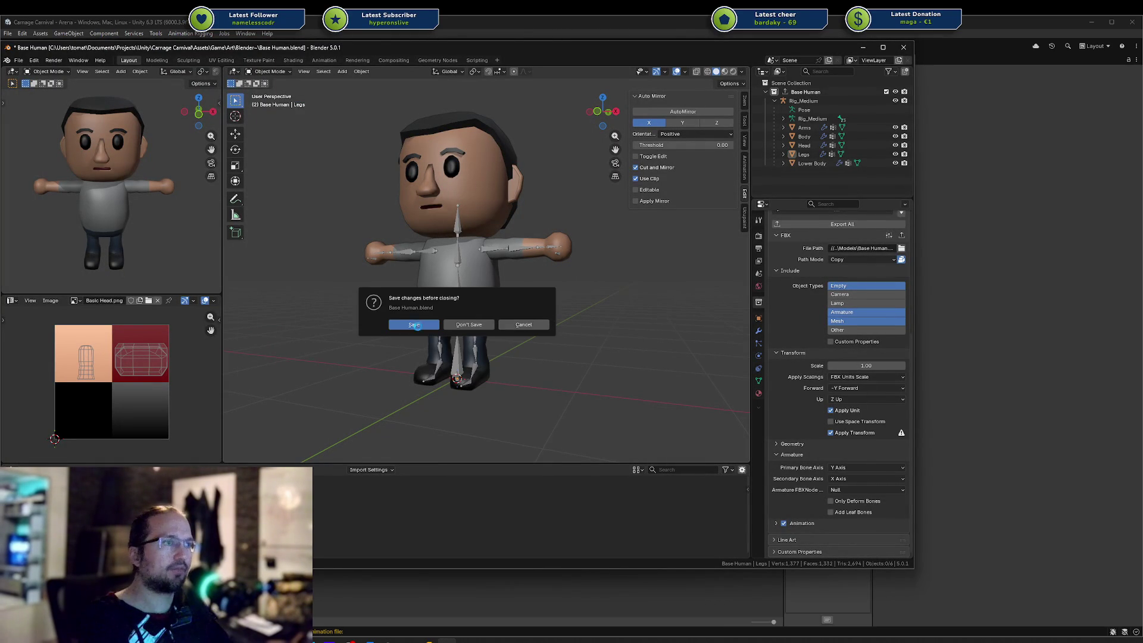
pyautogui.click(420, 325)
pyautogui.click(889, 324)
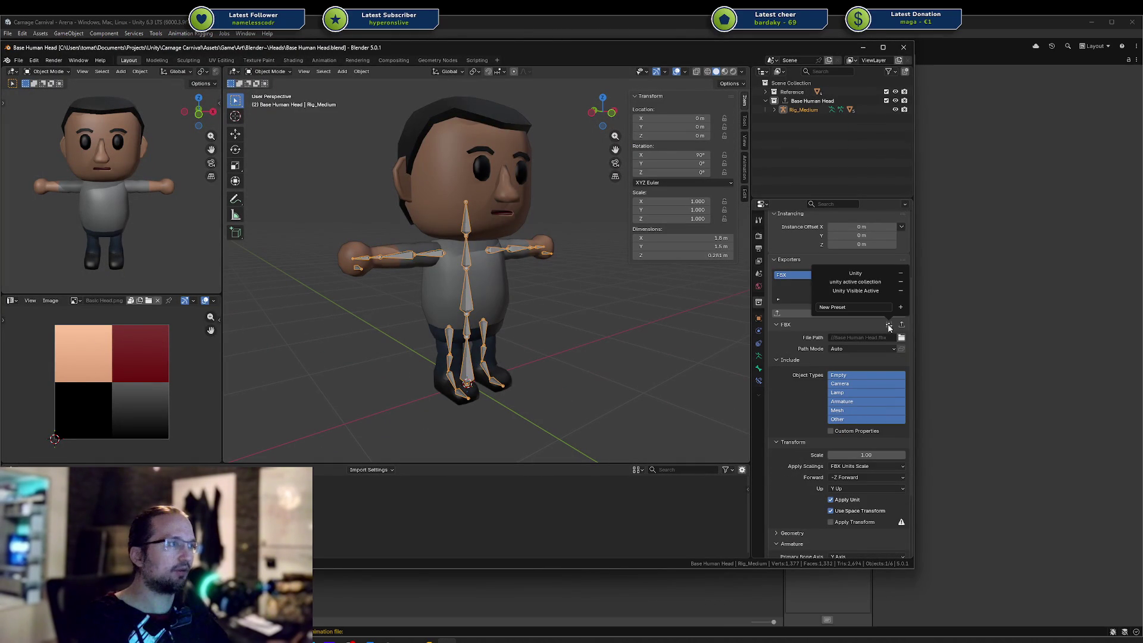
# Apply the Unity FBX export preset to the head file, save it and export to FBX
pyautogui.click(867, 281)
pyautogui.scroll(-4, 870, 404)
pyautogui.hotkey('ctrl', 's')
pyautogui.scroll(5, 833, 358)
pyautogui.click(827, 332)
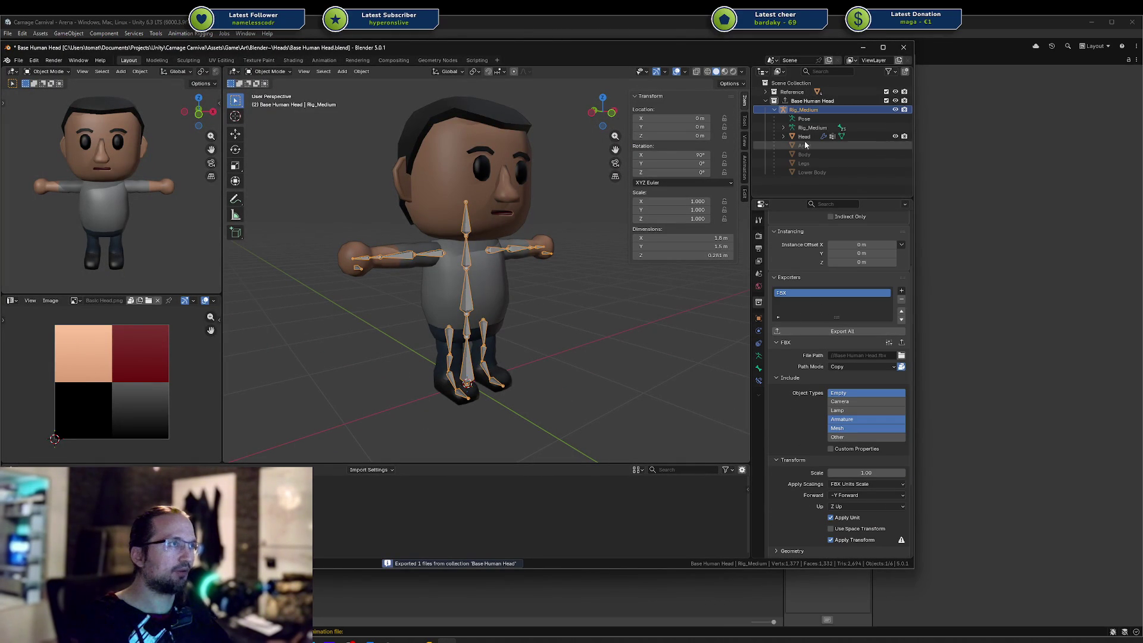
# Open Base Human Body.blend, untick Add Leaf Bones and export the body collection to FBX
pyautogui.hotkey('ctrl', 'shift', 'o')
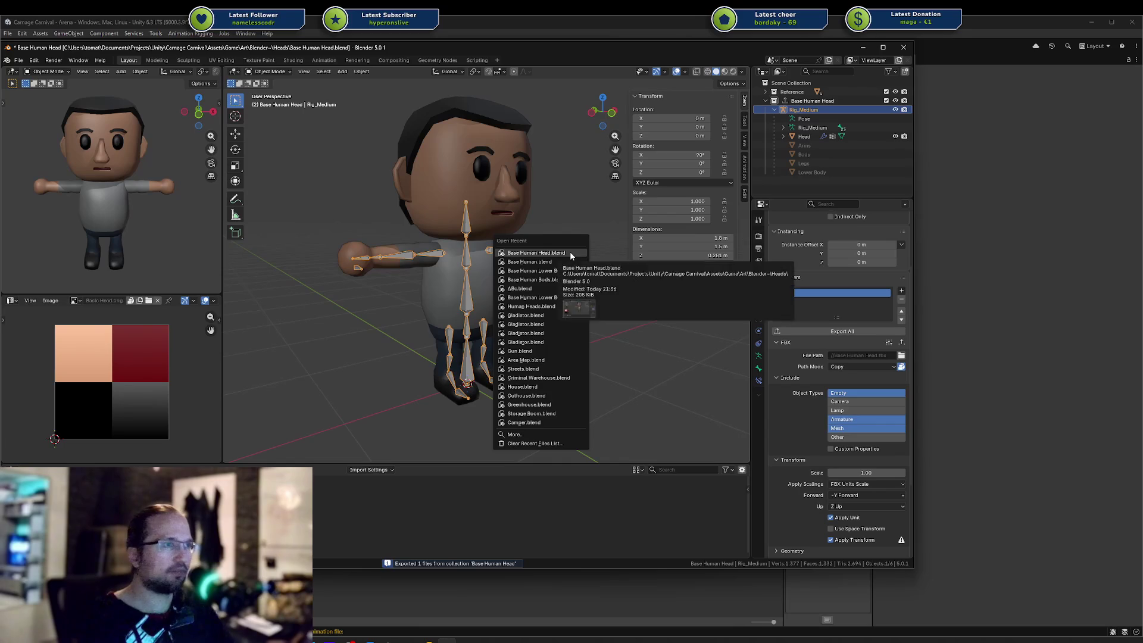
pyautogui.press('Down')
pyautogui.press('Down')
pyautogui.press('Down')
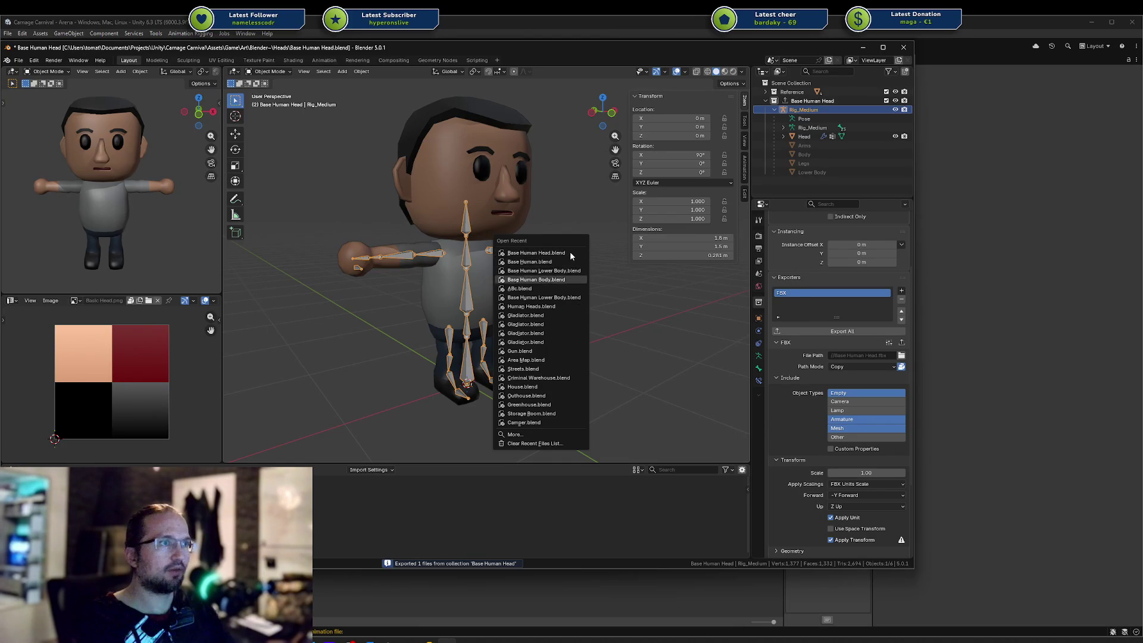
pyautogui.press('Return')
pyautogui.click(414, 325)
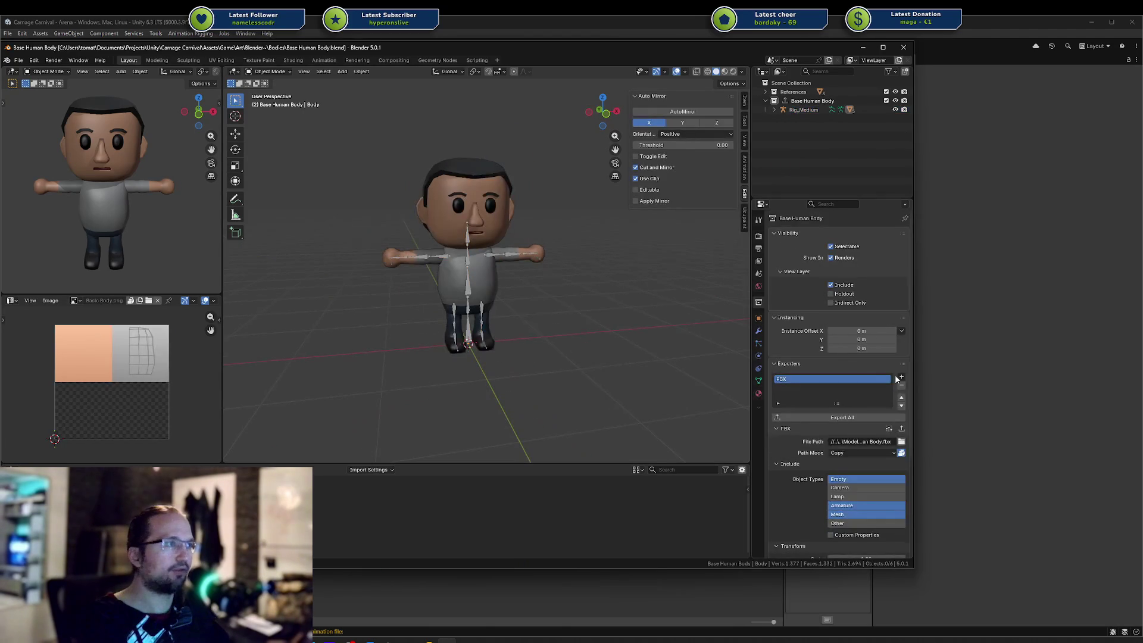
pyautogui.scroll(-3, 821, 470)
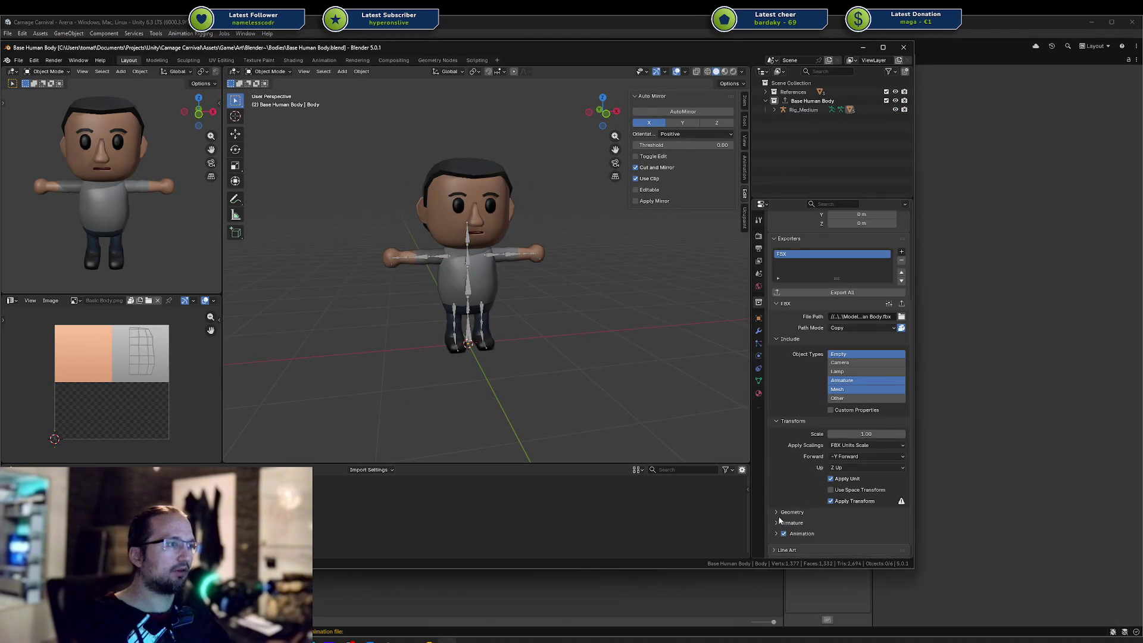
pyautogui.click(779, 522)
pyautogui.scroll(-3, 792, 521)
pyautogui.click(831, 512)
pyautogui.click(842, 224)
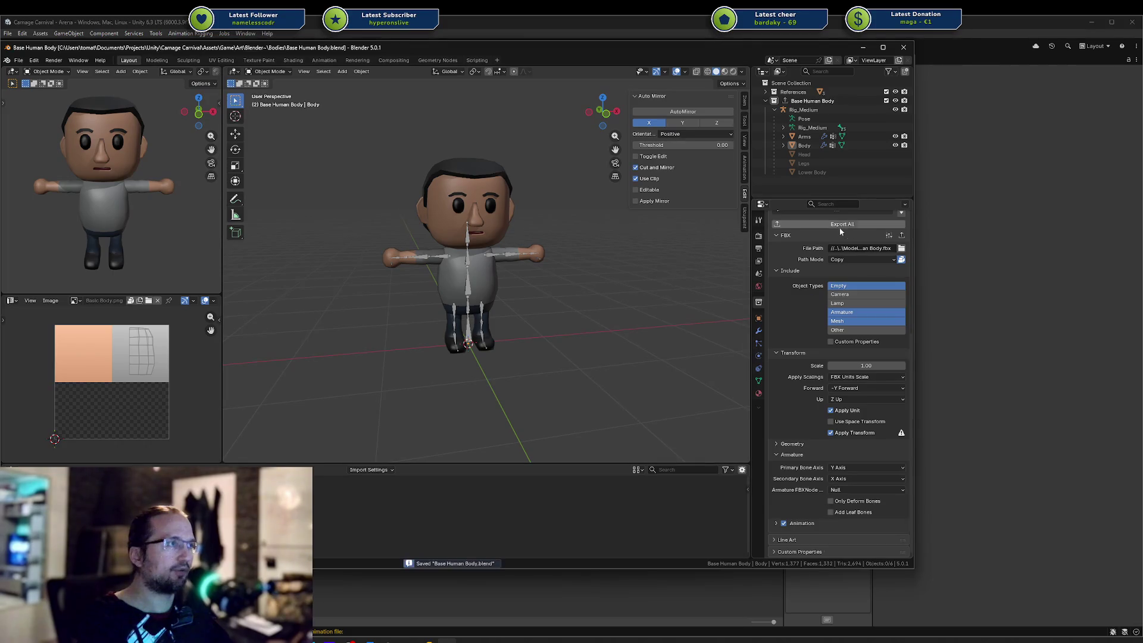
# Open Base Human Lower Body.blend, save it and export the lower-body collection to FBX
pyautogui.hotkey('shift', 'ctrl', 'o')
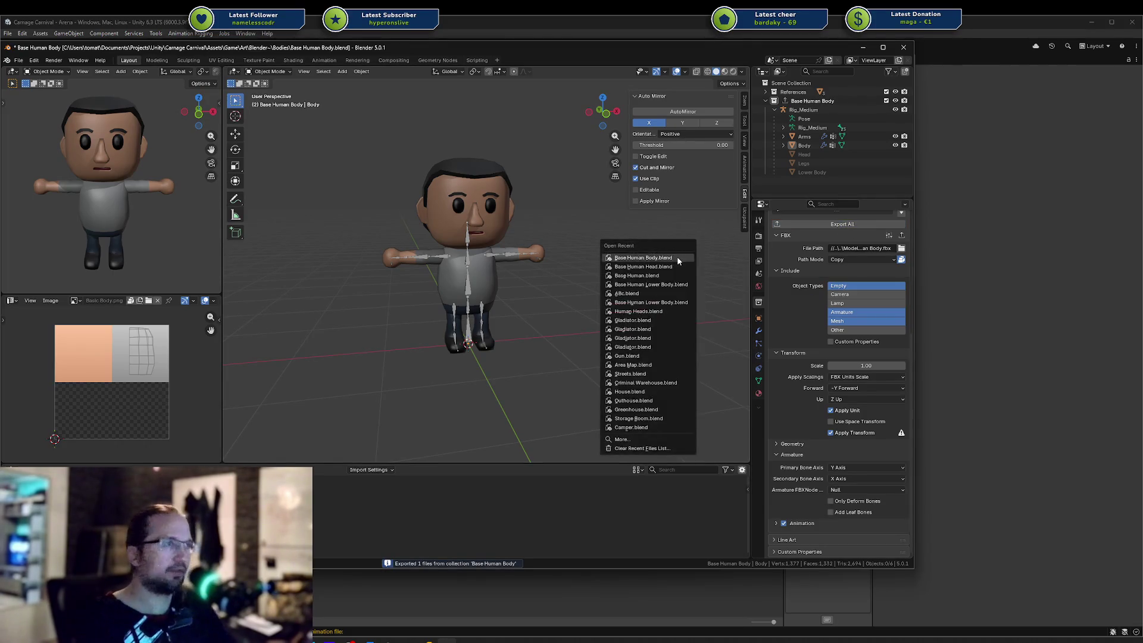
pyautogui.press('Down')
pyautogui.press('Down')
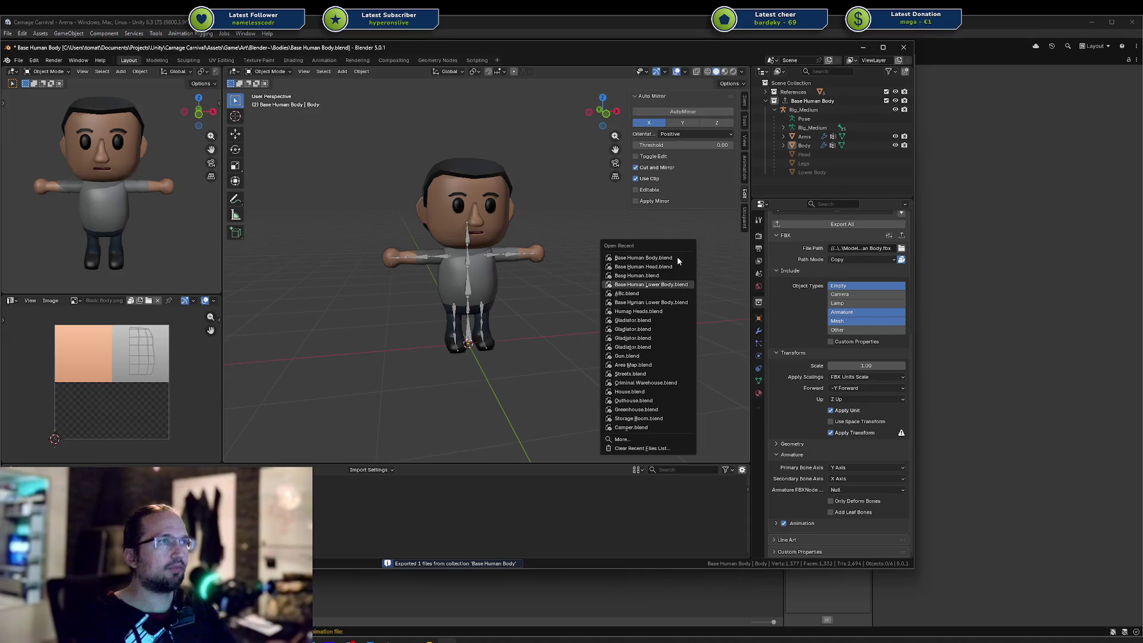
pyautogui.press('Return')
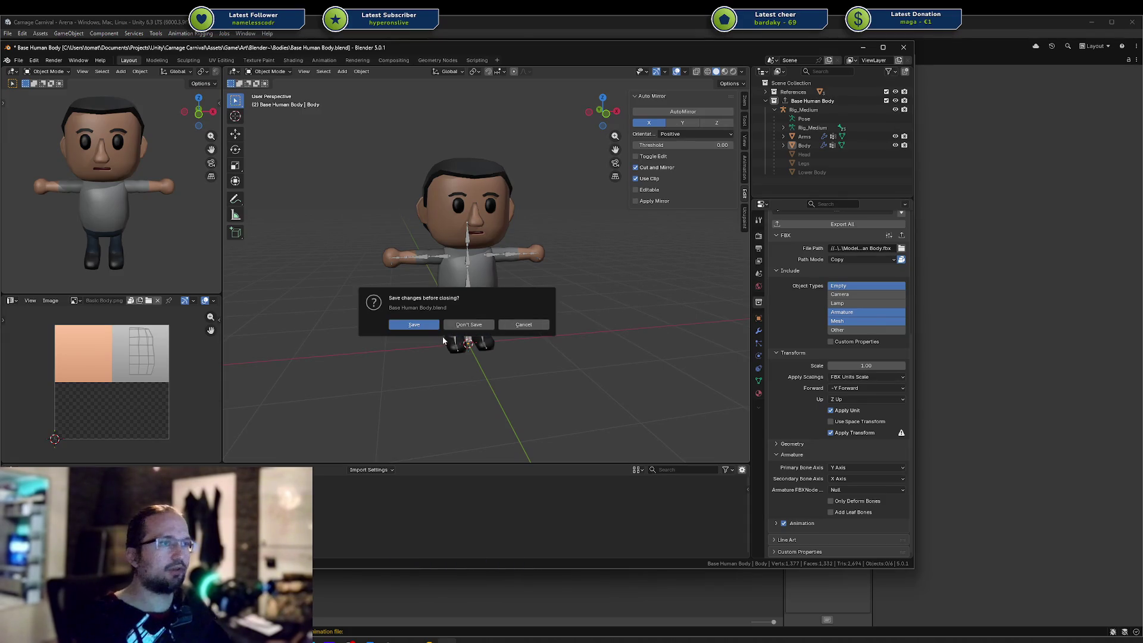
pyautogui.press('Return')
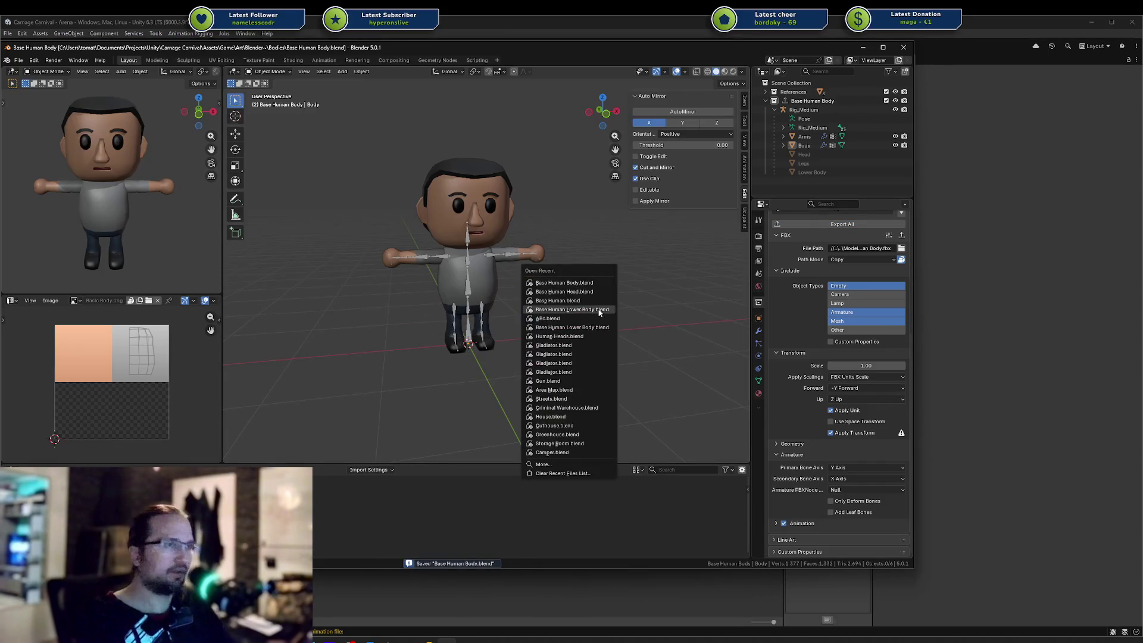
pyautogui.scroll(-5, 802, 375)
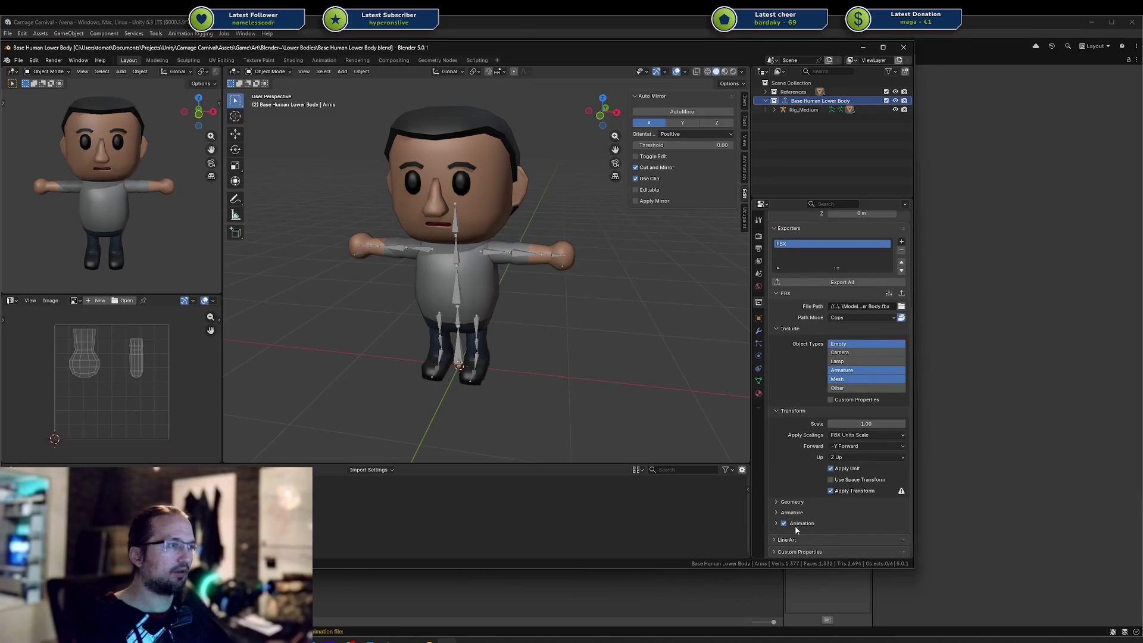
pyautogui.click(782, 513)
pyautogui.scroll(-2, 782, 516)
pyautogui.hotkey('ctrl', 's')
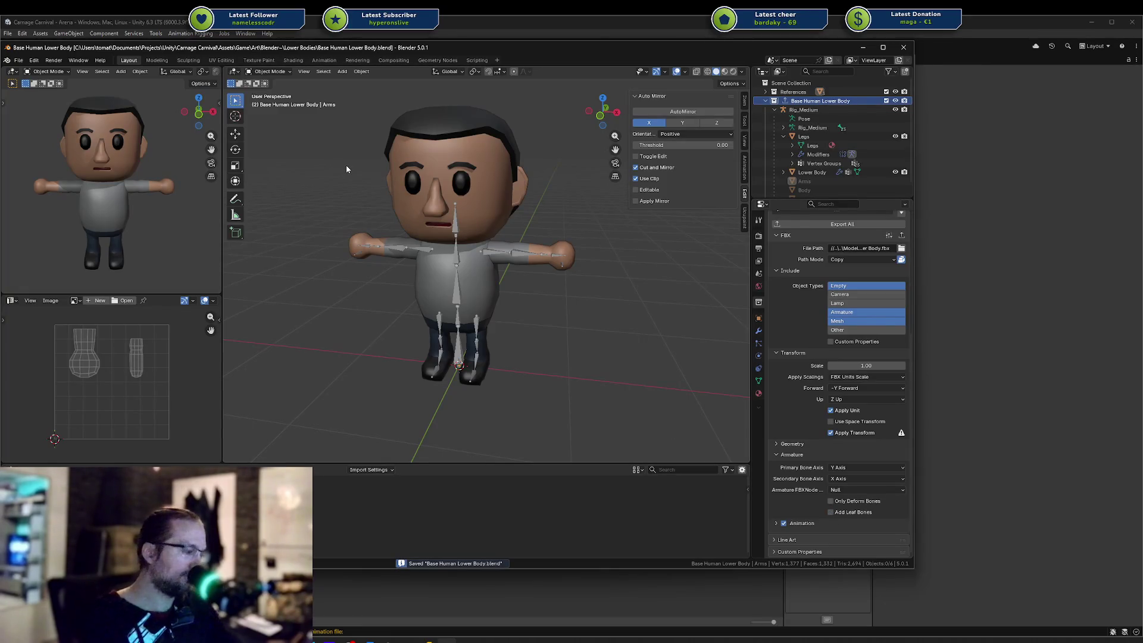
pyautogui.click(832, 225)
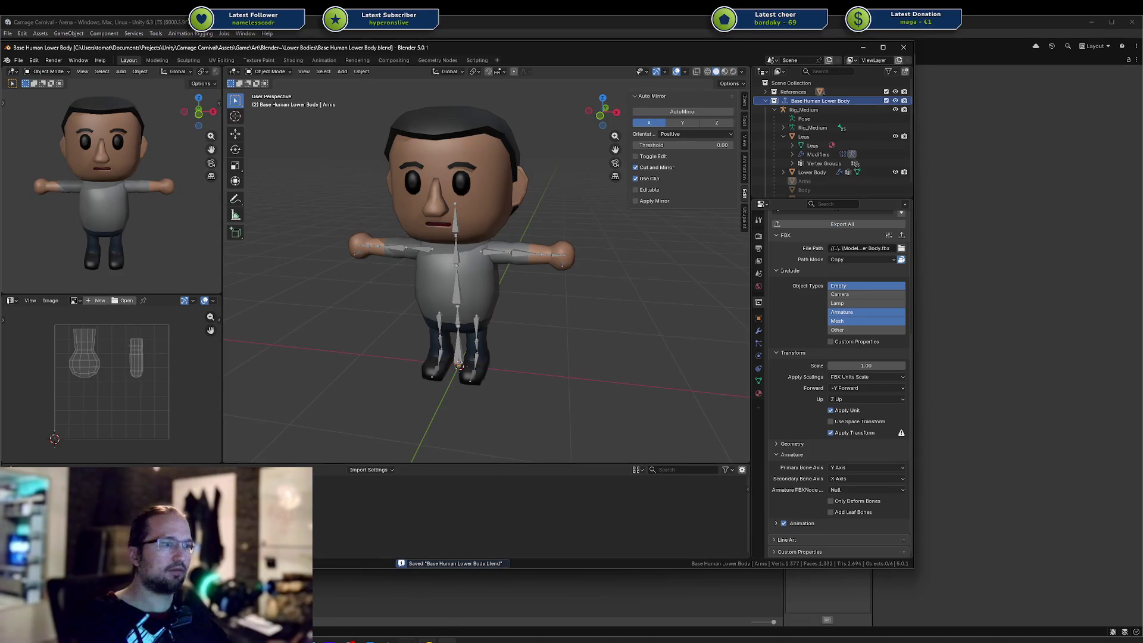
pyautogui.hotkey('alt', 'Tab')
pyautogui.hotkey('alt', 'Tab')
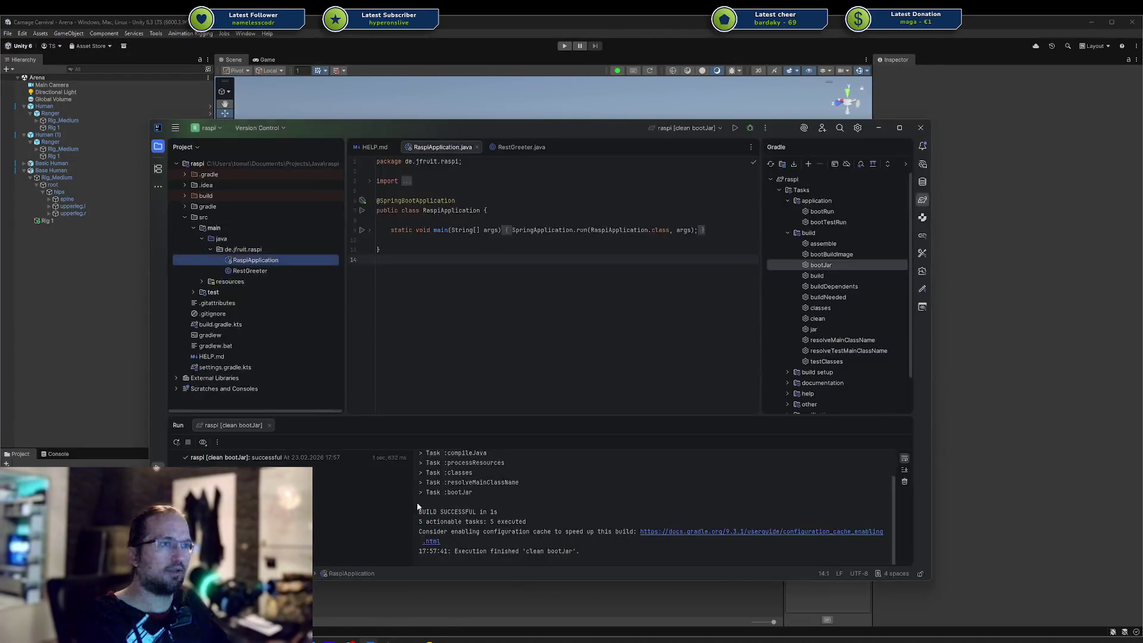
pyautogui.hotkey('alt', 'Tab')
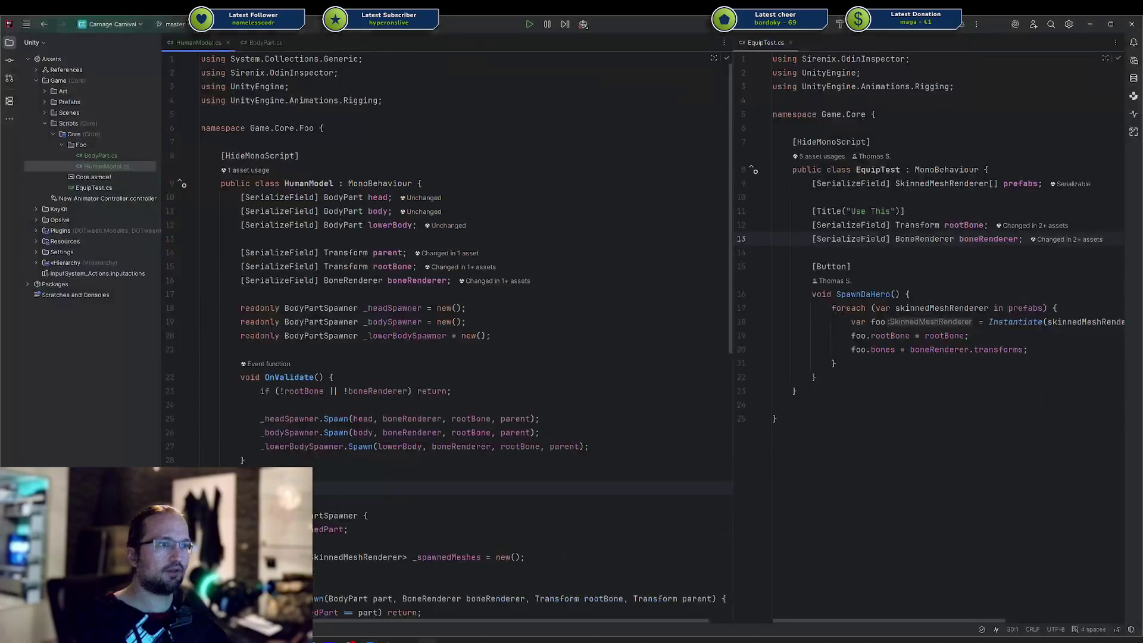
# Replace HideFlags.DontSave with HideFlags.HideAndDontSave in HumanModel.cs
pyautogui.scroll(-6, 373, 438)
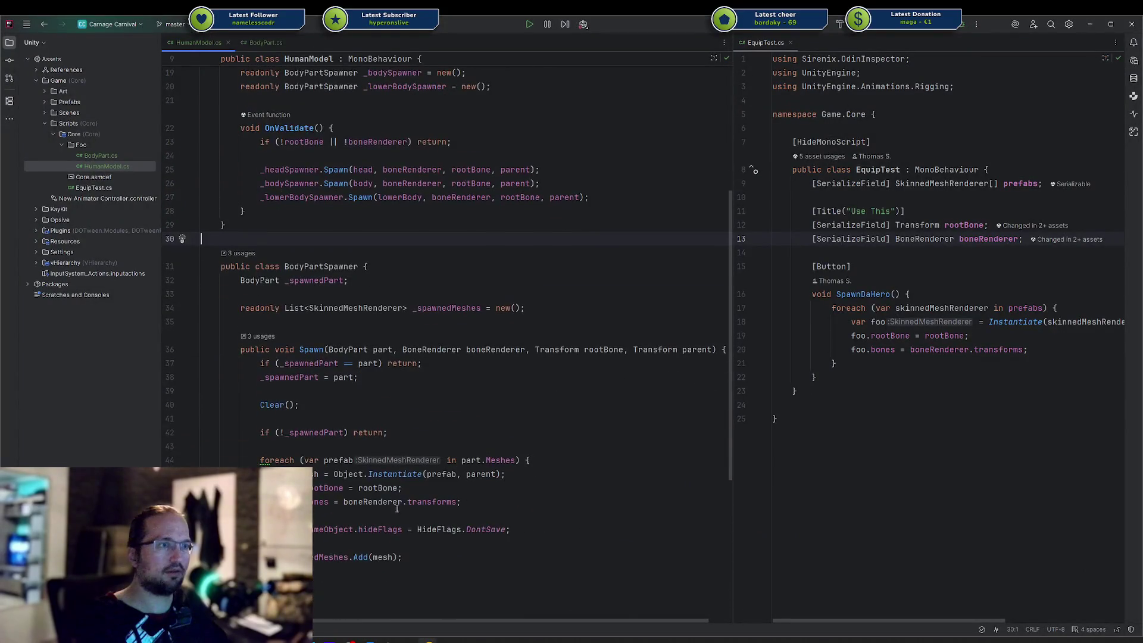
pyautogui.doubleClick(472, 530)
pyautogui.write('Hide')
pyautogui.press('Return')
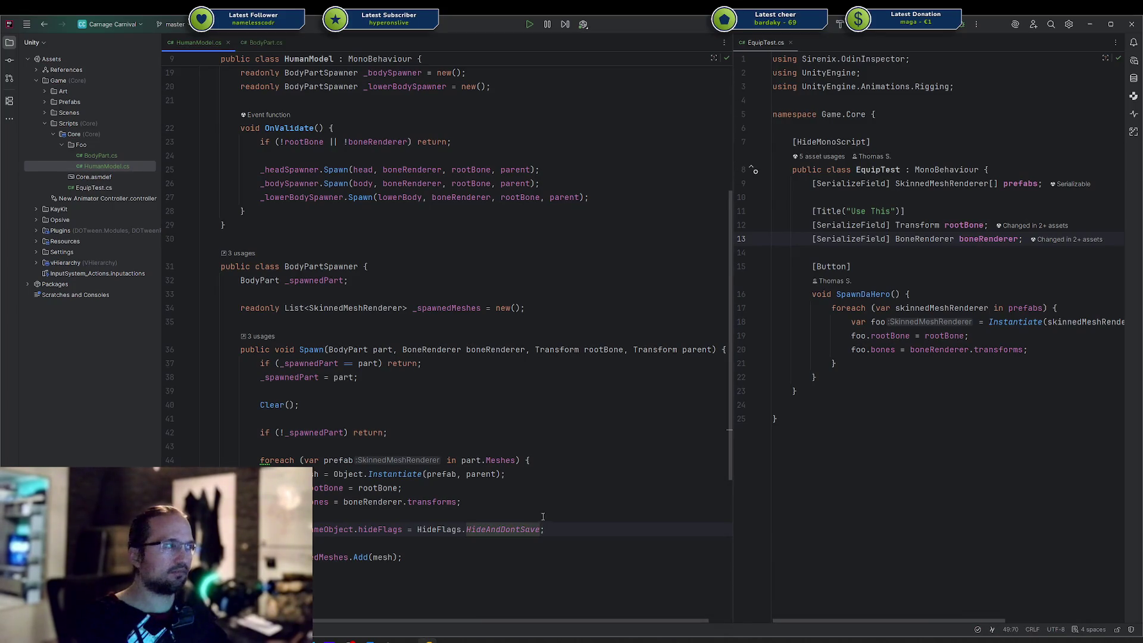
pyautogui.hotkey('alt', 'Tab')
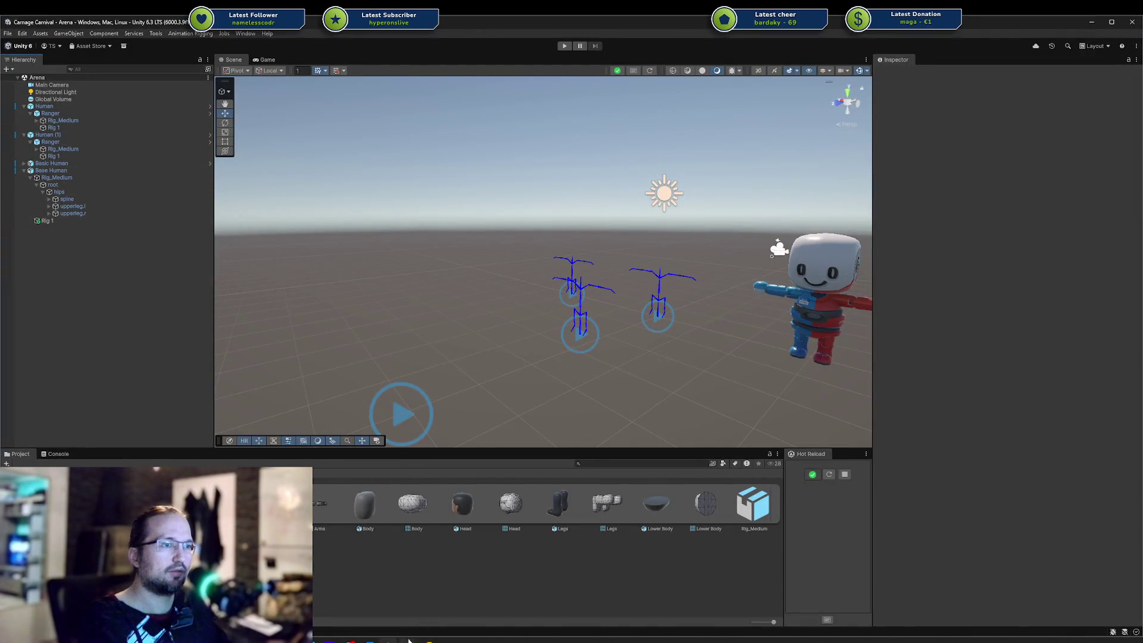
# Re-enter the HideAndDontSave flag via completion, then select Base Human in Unity
pyautogui.hotkey('alt', 'Tab')
pyautogui.hotkey('ctrl', 'w')
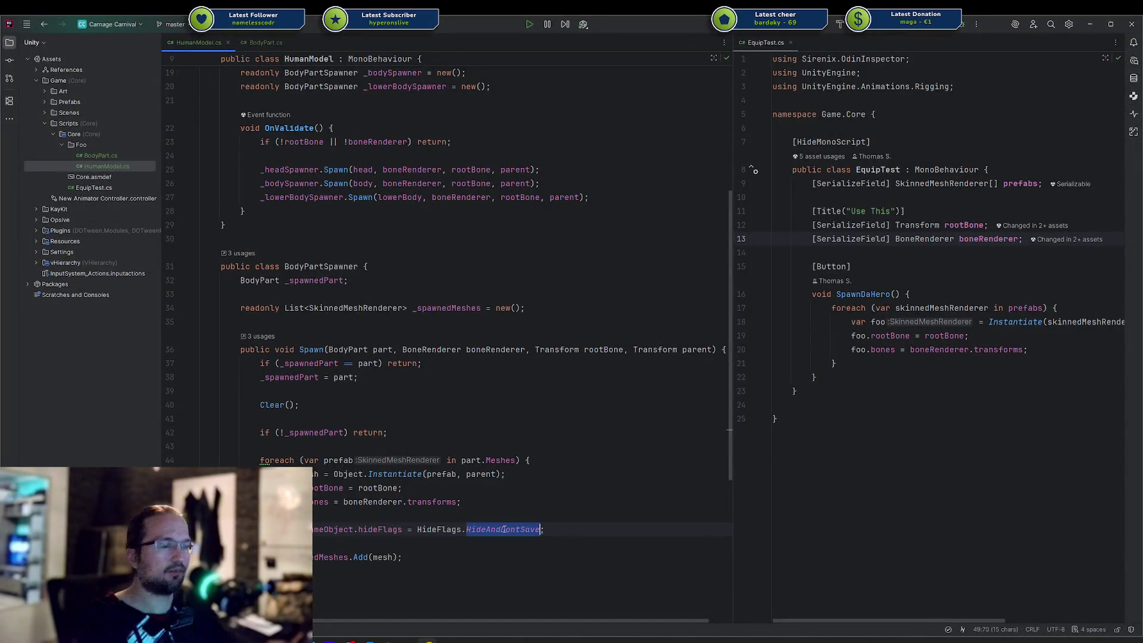
pyautogui.press('BackSpace')
pyautogui.write('Donsa')
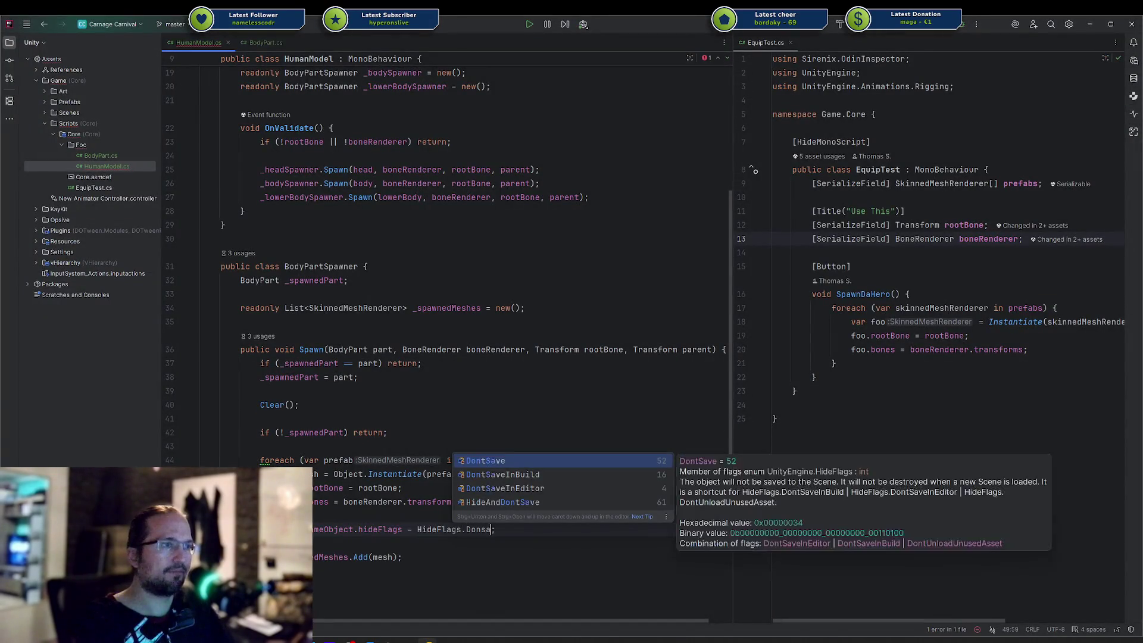
pyautogui.press('Down')
pyautogui.press('Down')
pyautogui.press('Down')
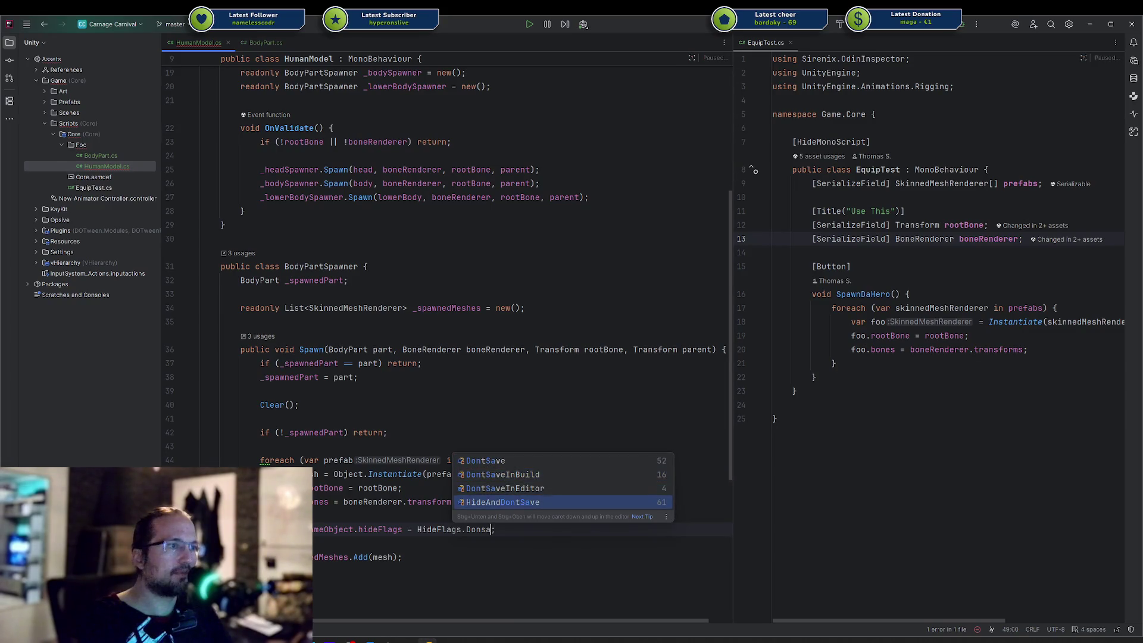
pyautogui.press('Return')
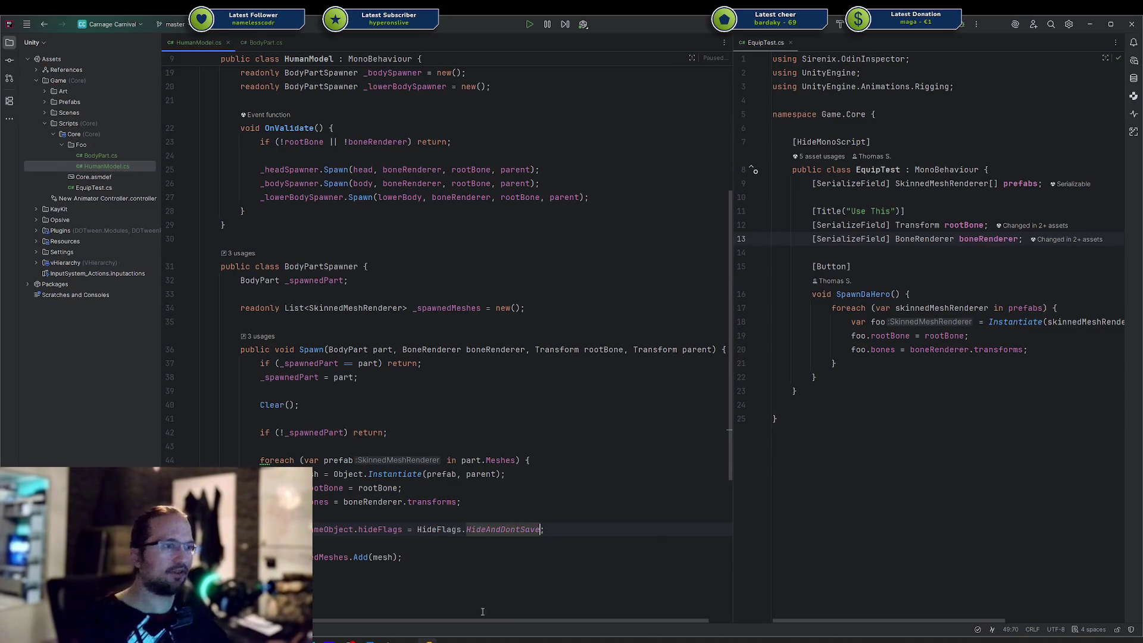
pyautogui.hotkey('alt', 'Tab')
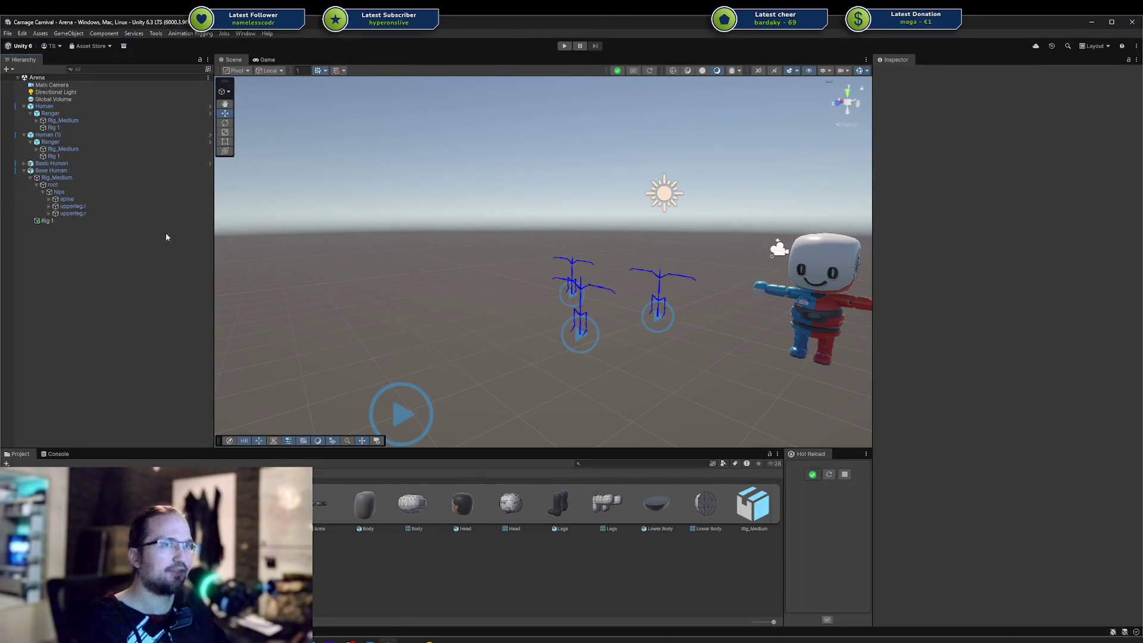
pyautogui.click(65, 171)
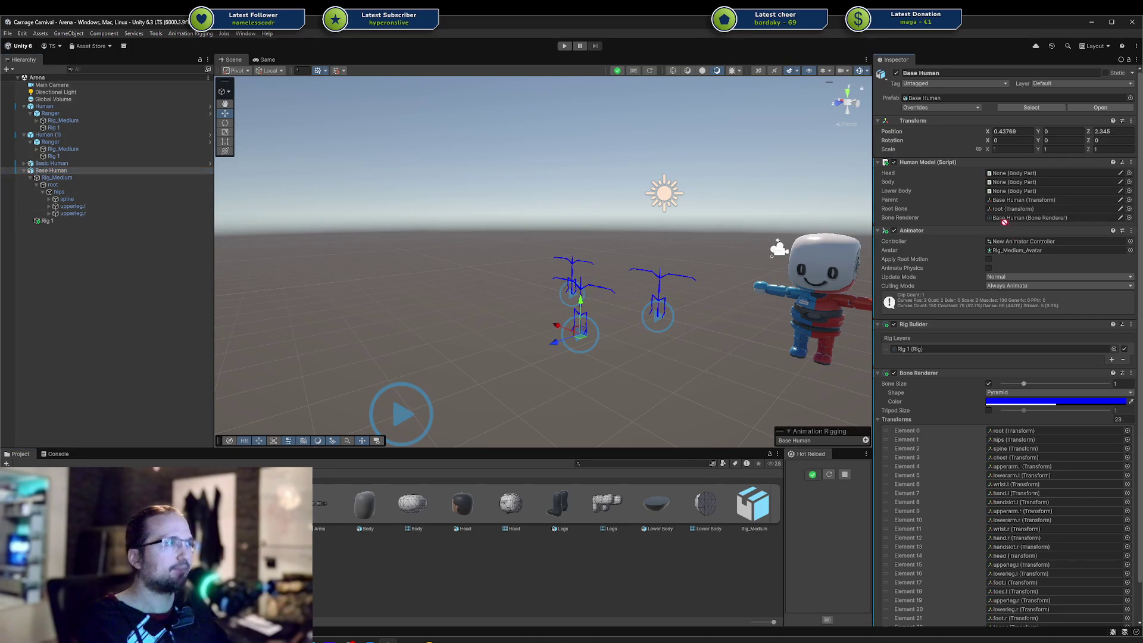
# Fill Human Model's Head, Body and Lower Body slots with Base Head, Base Body and Base Lower Body
pyautogui.click(1015, 172)
pyautogui.click(1015, 182)
pyautogui.moveTo(364, 506)
pyautogui.mouseDown()
pyautogui.moveTo(715, 267)
pyautogui.moveTo(1016, 183)
pyautogui.mouseUp()
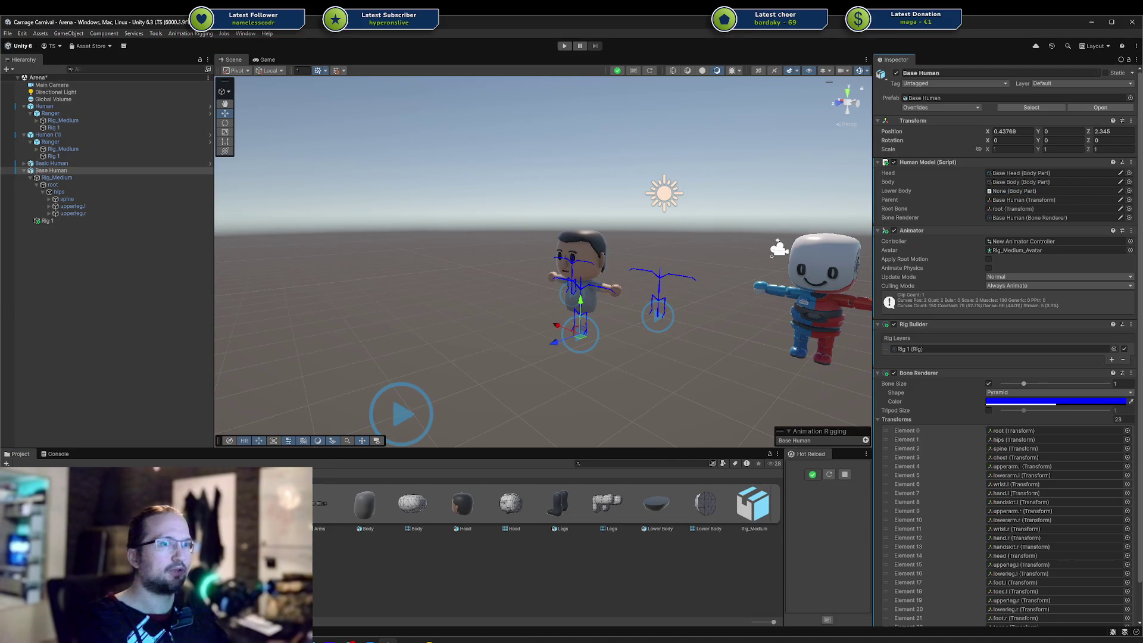
pyautogui.moveTo(656, 506)
pyautogui.mouseDown()
pyautogui.moveTo(1027, 202)
pyautogui.moveTo(1015, 191)
pyautogui.mouseUp()
pyautogui.scroll(3, 627, 290)
pyautogui.moveTo(628, 290); pyautogui.dragTo(569, 276)
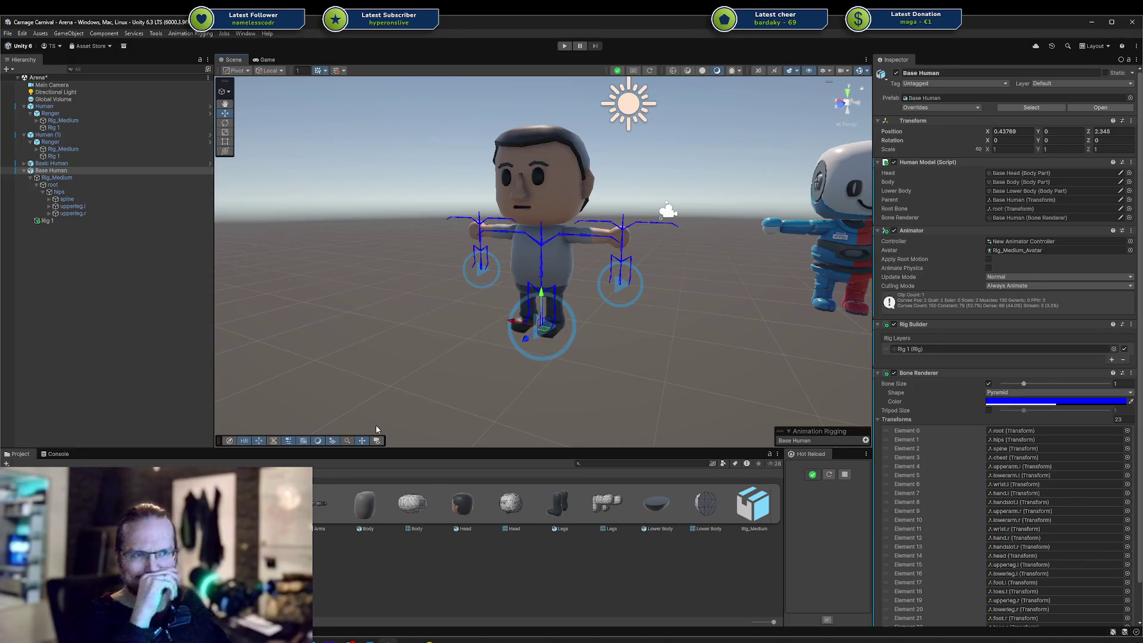
# Turn off Bake Axis Conversion on the Base Human Head model and apply it
pyautogui.click(325, 504)
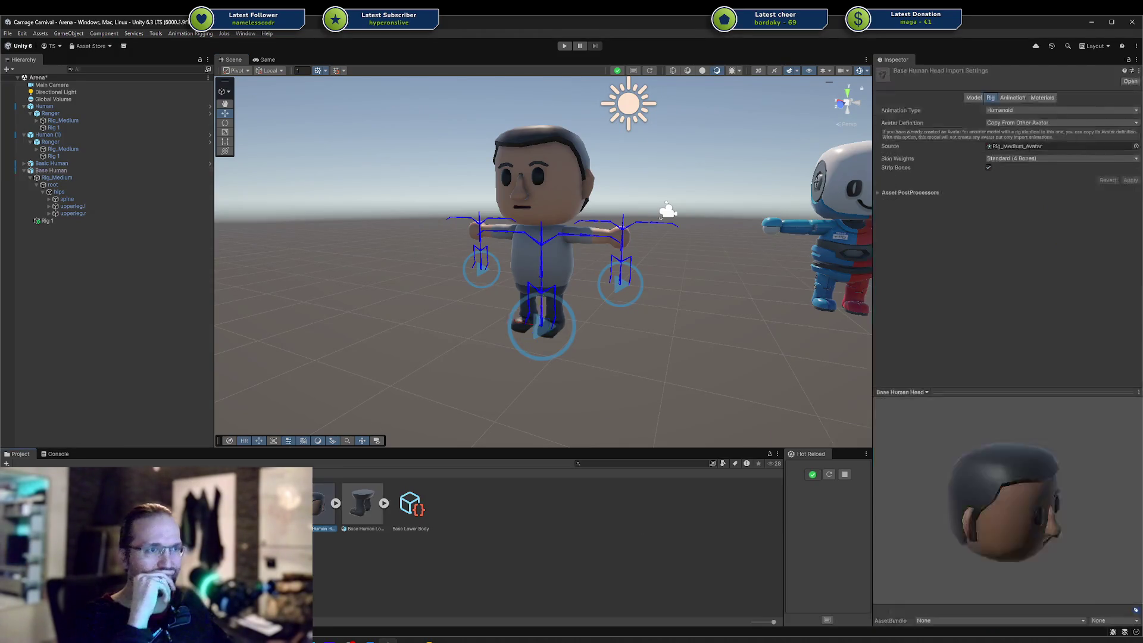
pyautogui.click(974, 98)
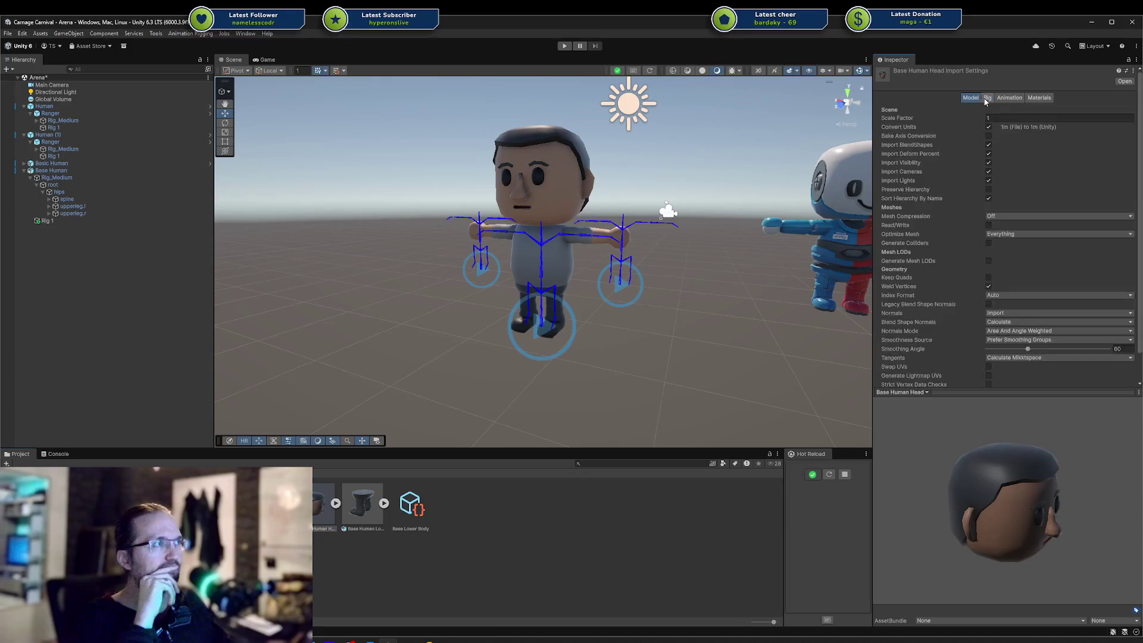
pyautogui.scroll(-2, 1065, 205)
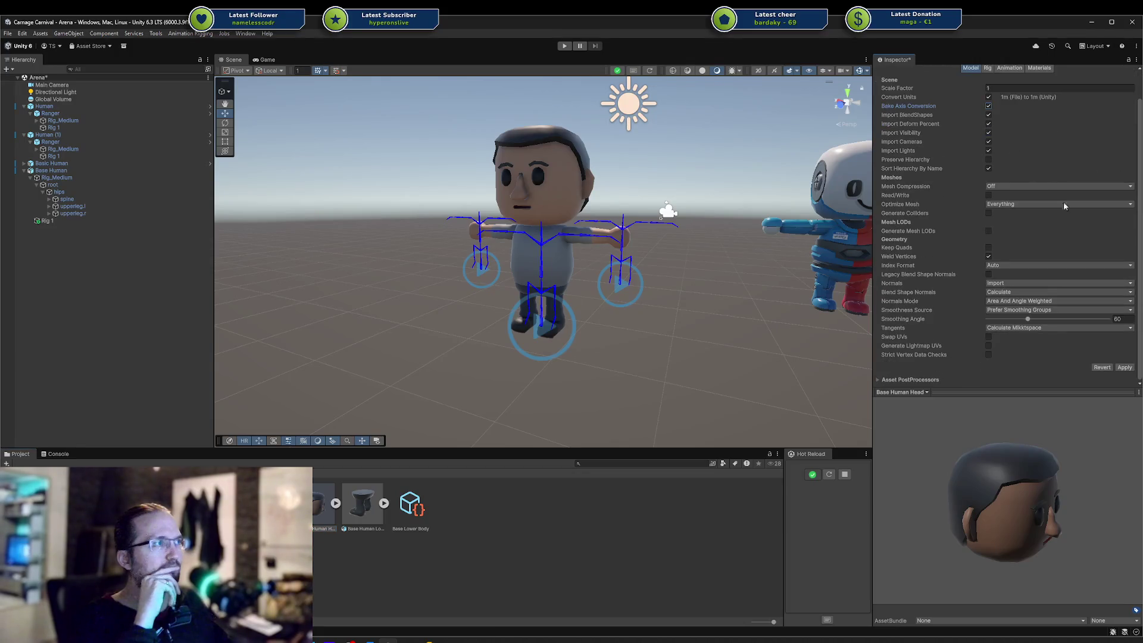
pyautogui.click(1127, 368)
pyautogui.scroll(2, 1047, 284)
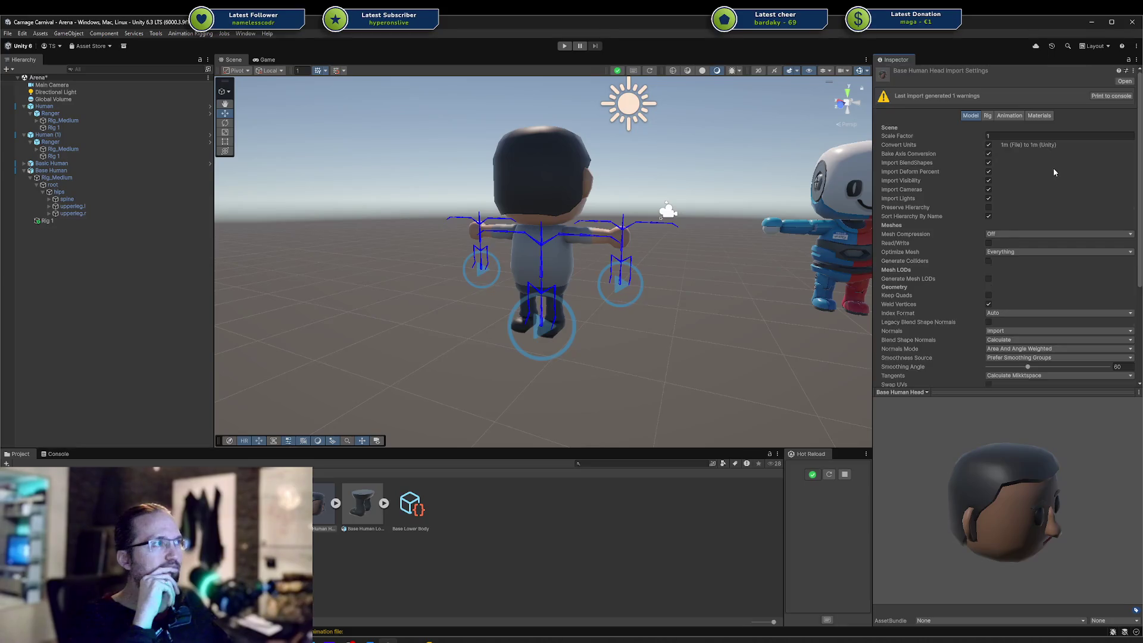
pyautogui.scroll(-2, 1051, 165)
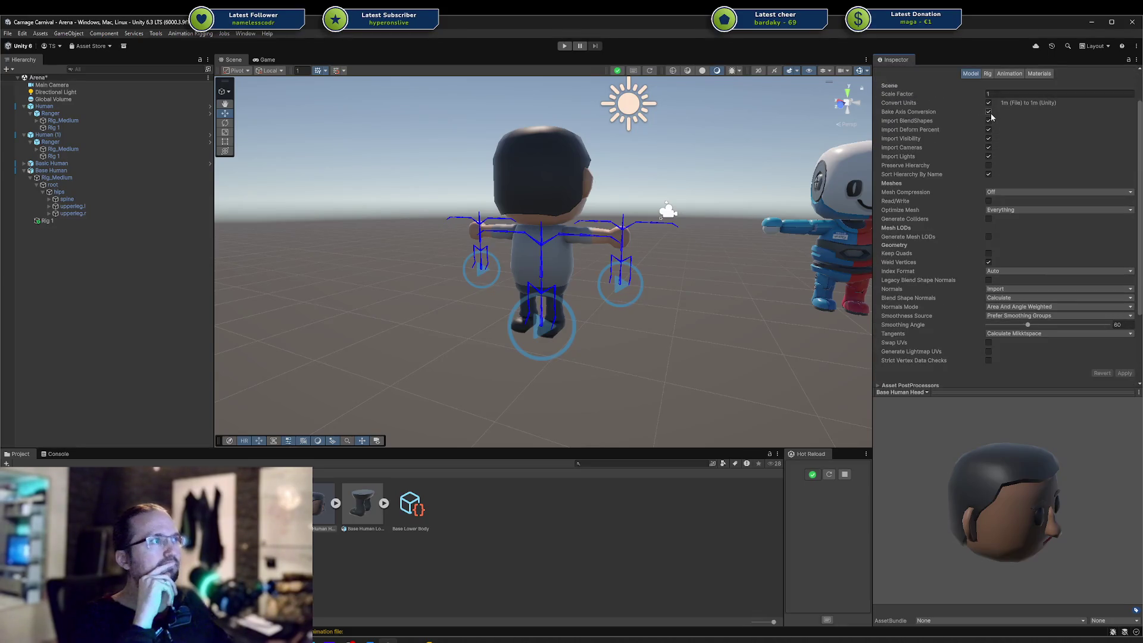
pyautogui.click(988, 113)
pyautogui.click(1125, 373)
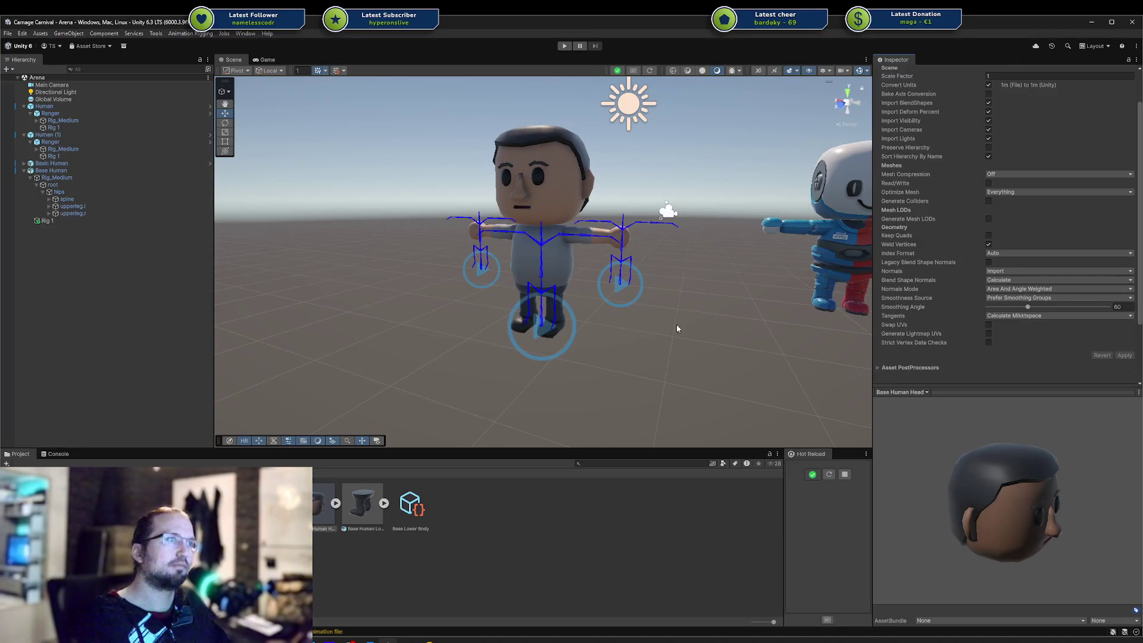
# Check the body model's import settings and orbit the Scene to a raised side angle
pyautogui.rightClick(411, 548)
pyautogui.click(339, 554)
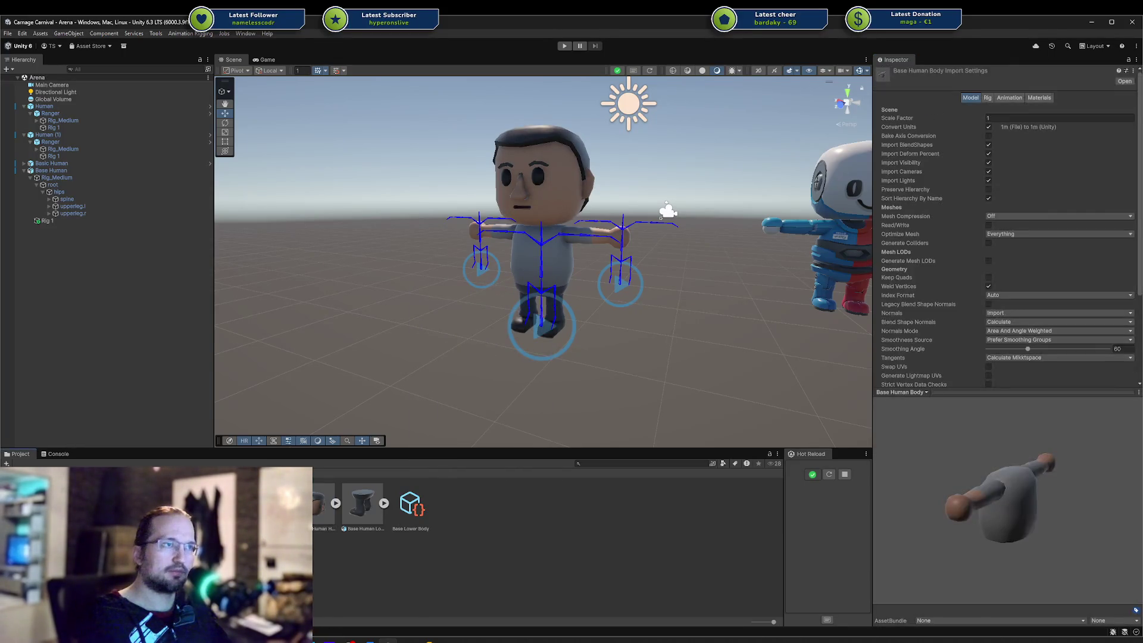
pyautogui.click(658, 365)
pyautogui.moveTo(658, 365)
pyautogui.mouseDown()
pyautogui.moveTo(567, 362)
pyautogui.moveTo(567, 373)
pyautogui.mouseUp()
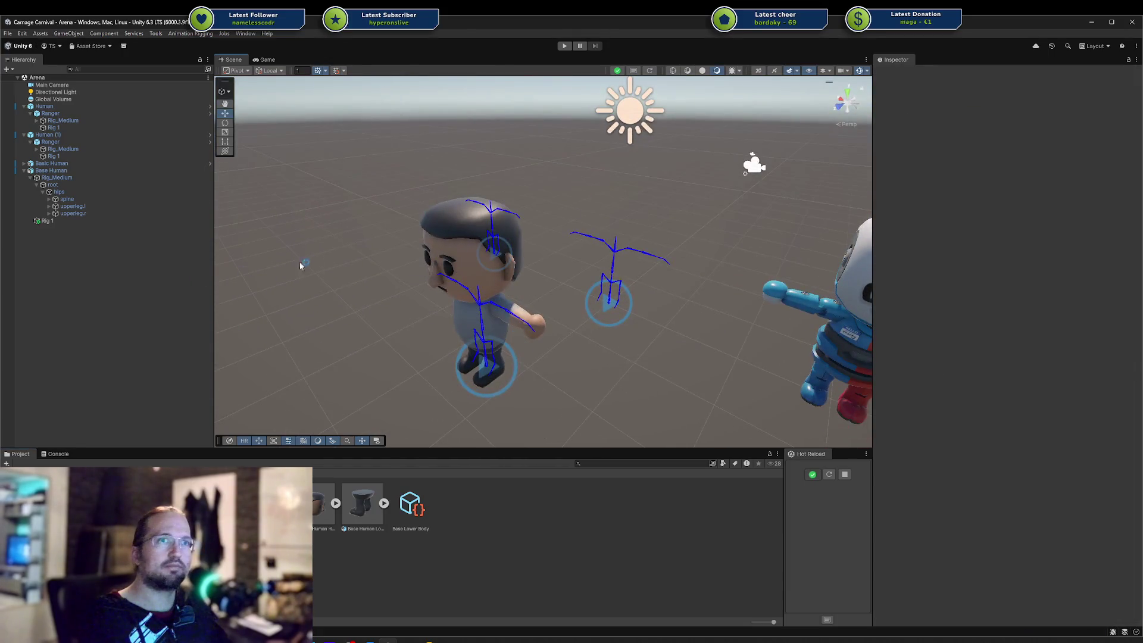
pyautogui.click(564, 47)
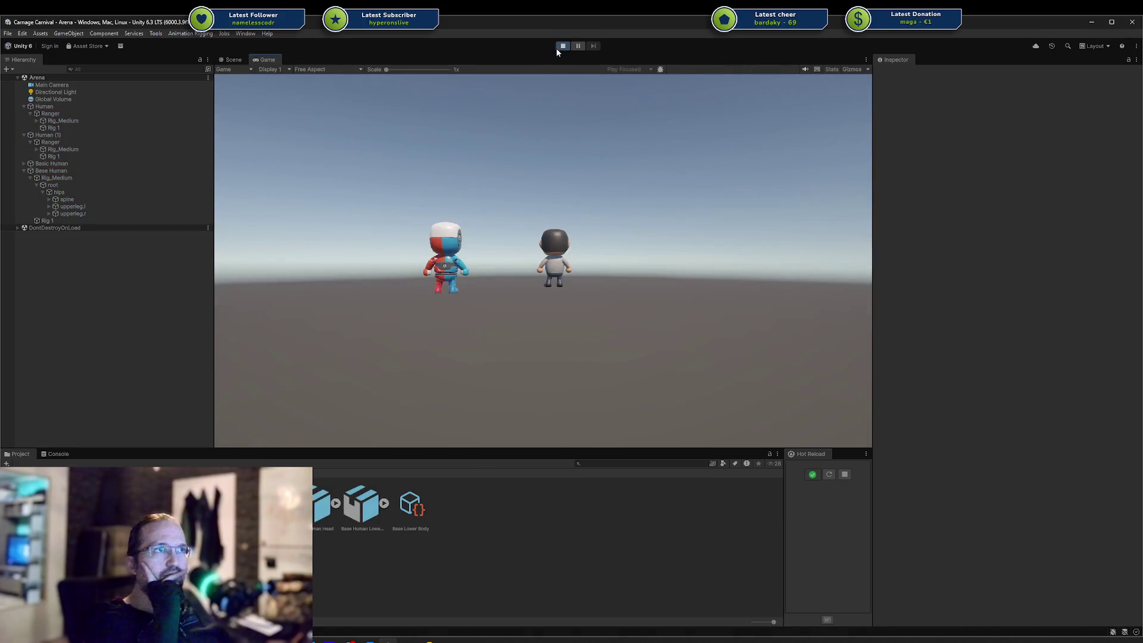
pyautogui.click(562, 47)
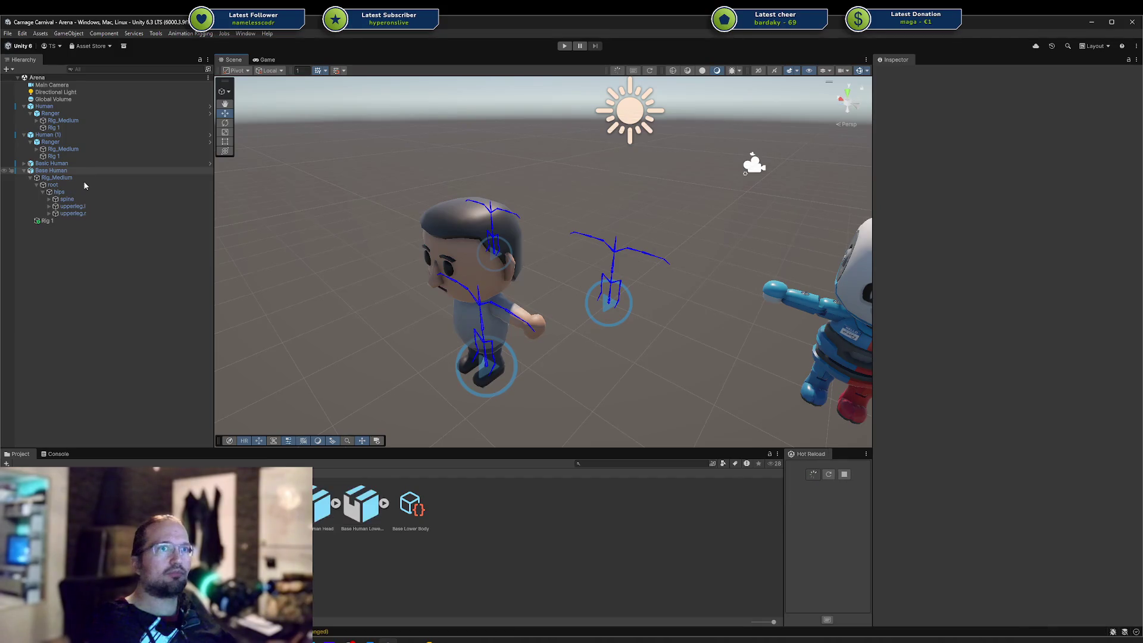
# Delete Base Human's Head, Body and Lower Body references, then save the Arena scene
pyautogui.click(73, 171)
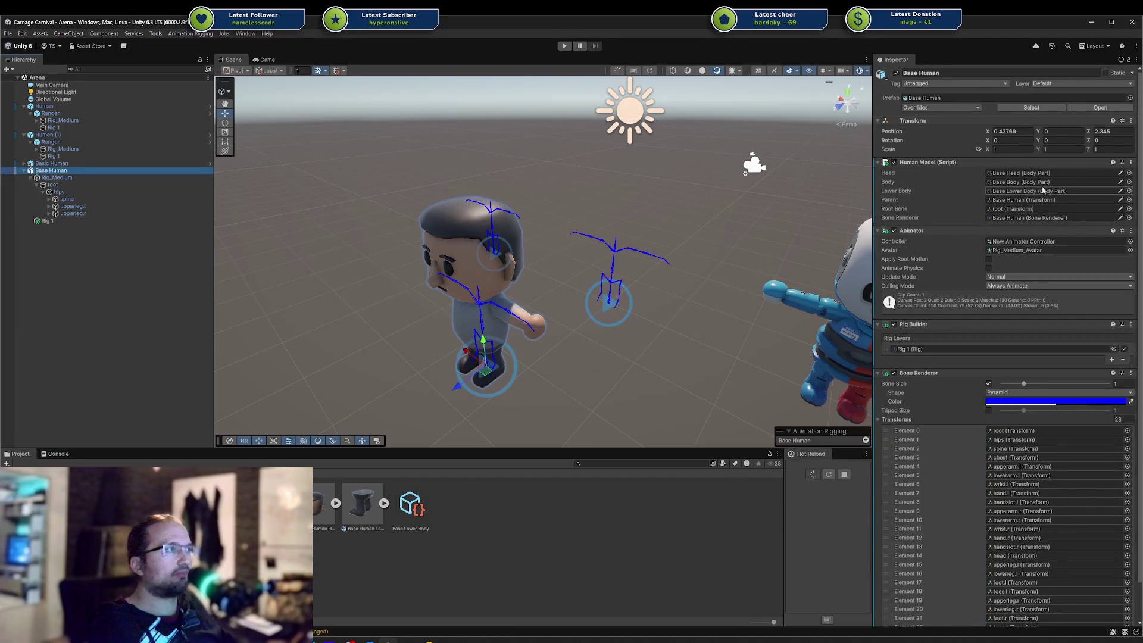
pyautogui.click(1019, 173)
pyautogui.press('Delete')
pyautogui.click(1017, 182)
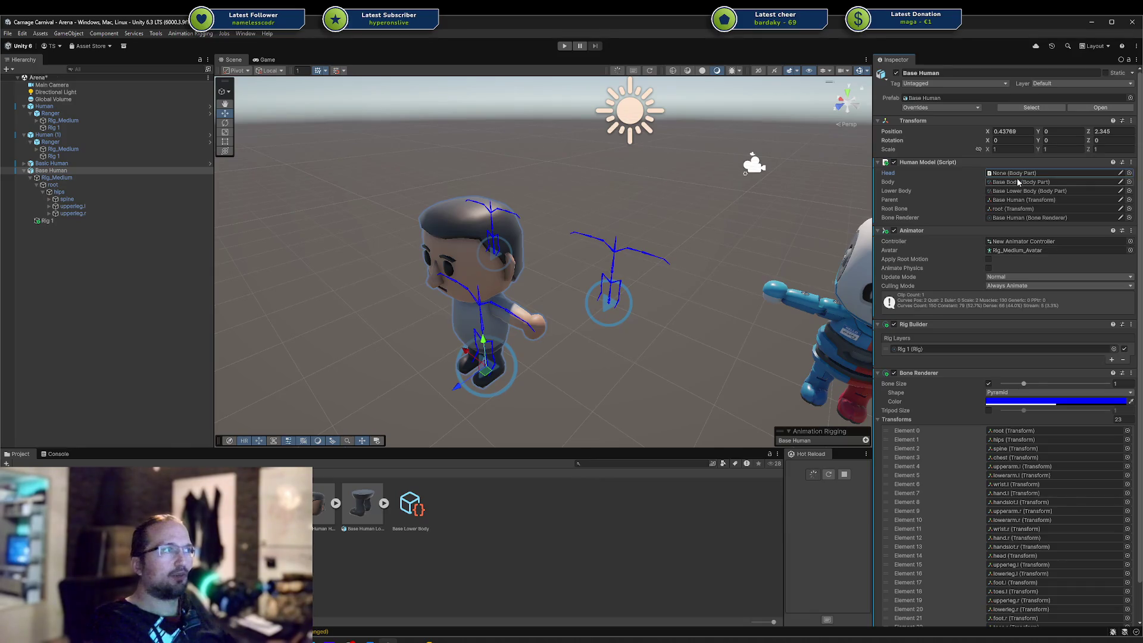
pyautogui.press('Delete')
pyautogui.click(1017, 191)
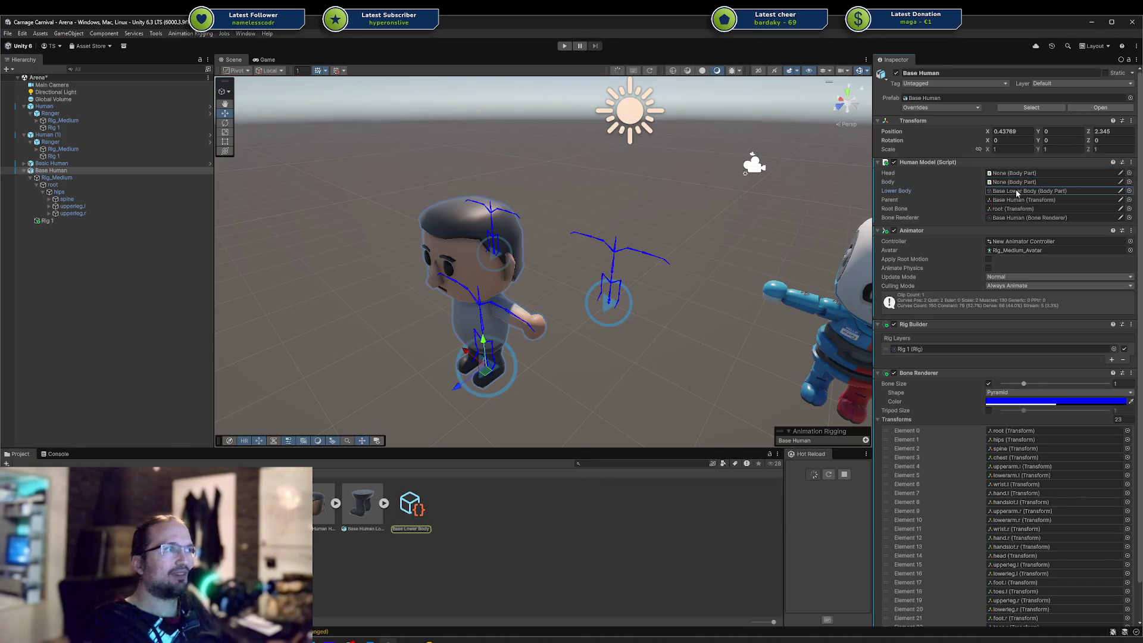
pyautogui.press('Delete')
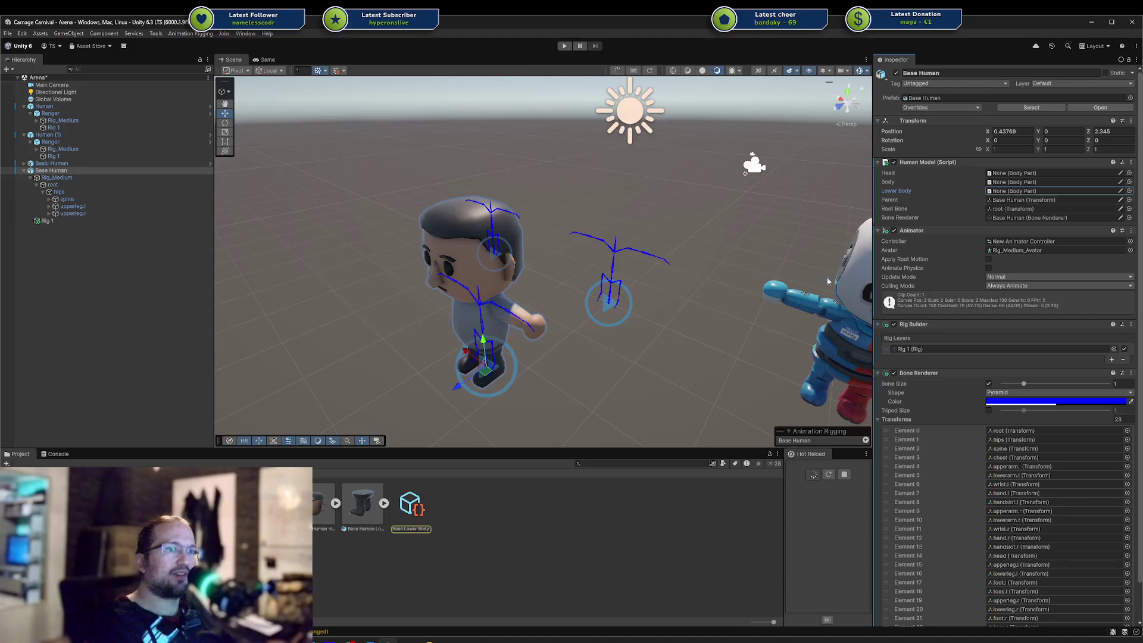
pyautogui.hotkey('ctrl', 's')
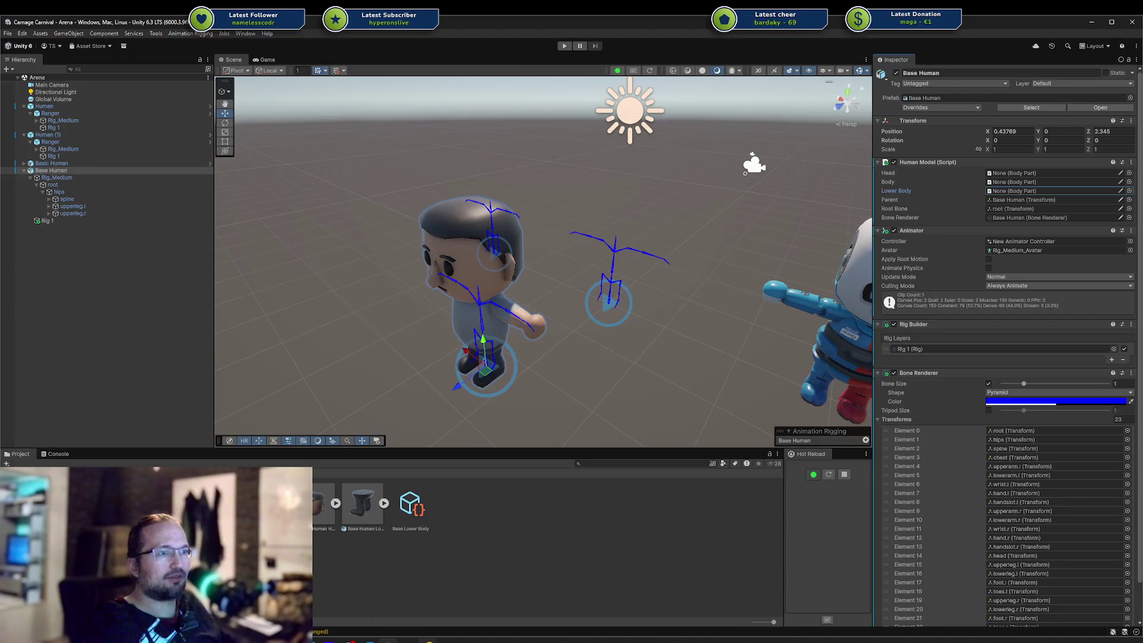
# Select the Base Human model asset to view its import settings
pyautogui.click(381, 554)
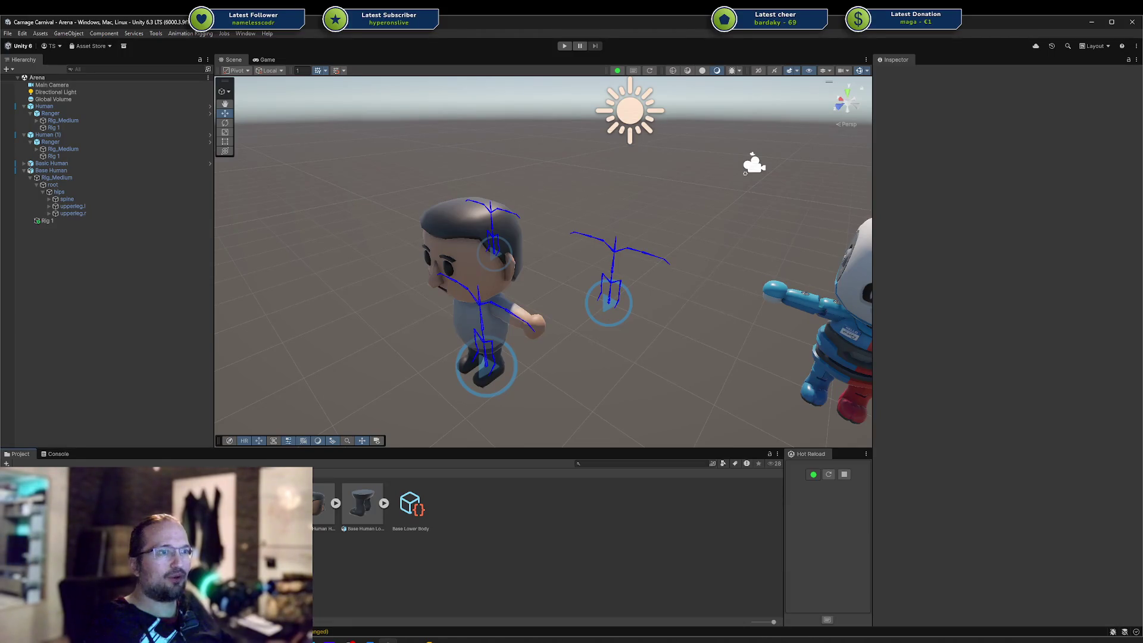
pyautogui.click(274, 506)
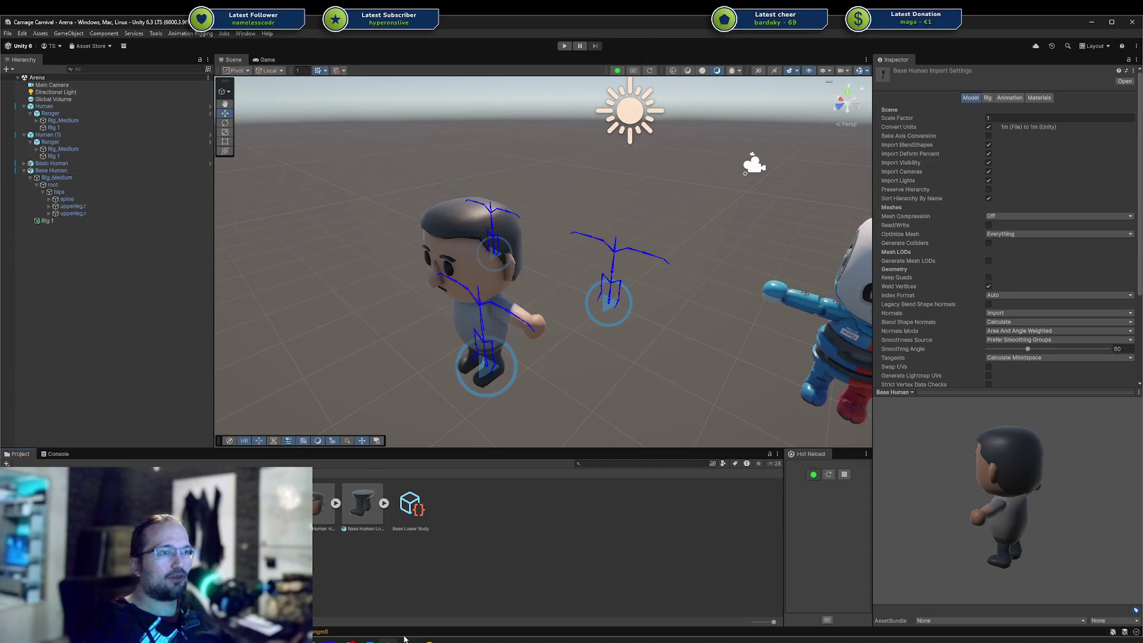
pyautogui.hotkey('alt', 'Tab')
# Make BodyPartSpawner's Clear method public
pyautogui.scroll(6, 437, 357)
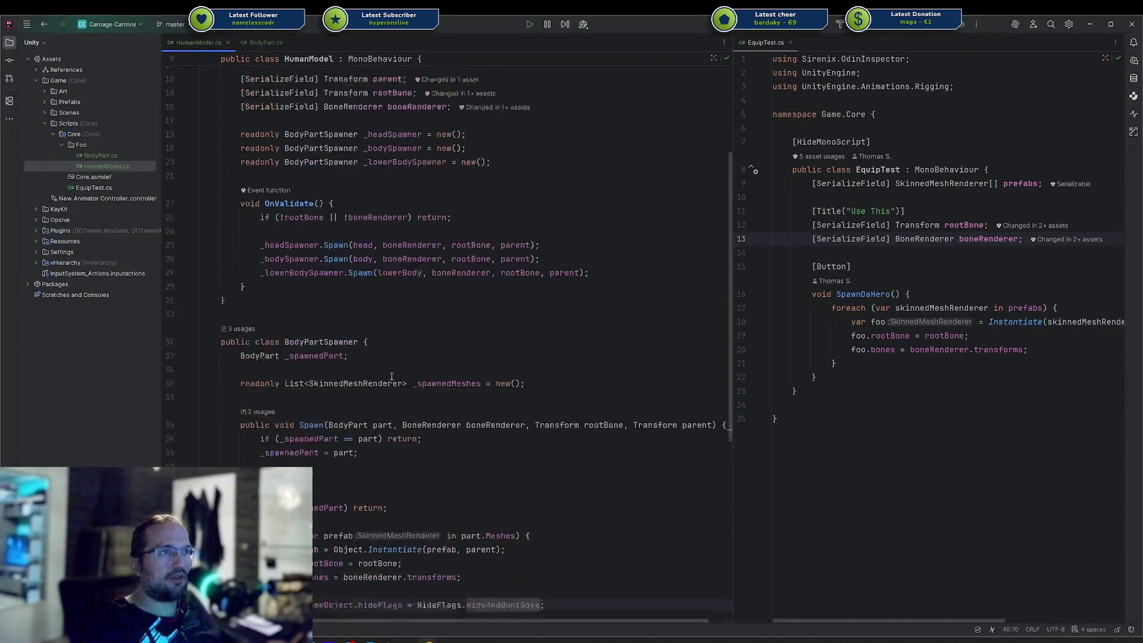
pyautogui.moveTo(265, 419)
pyautogui.mouseDown()
pyautogui.moveTo(572, 428)
pyautogui.moveTo(582, 446)
pyautogui.mouseUp()
pyautogui.click(581, 447)
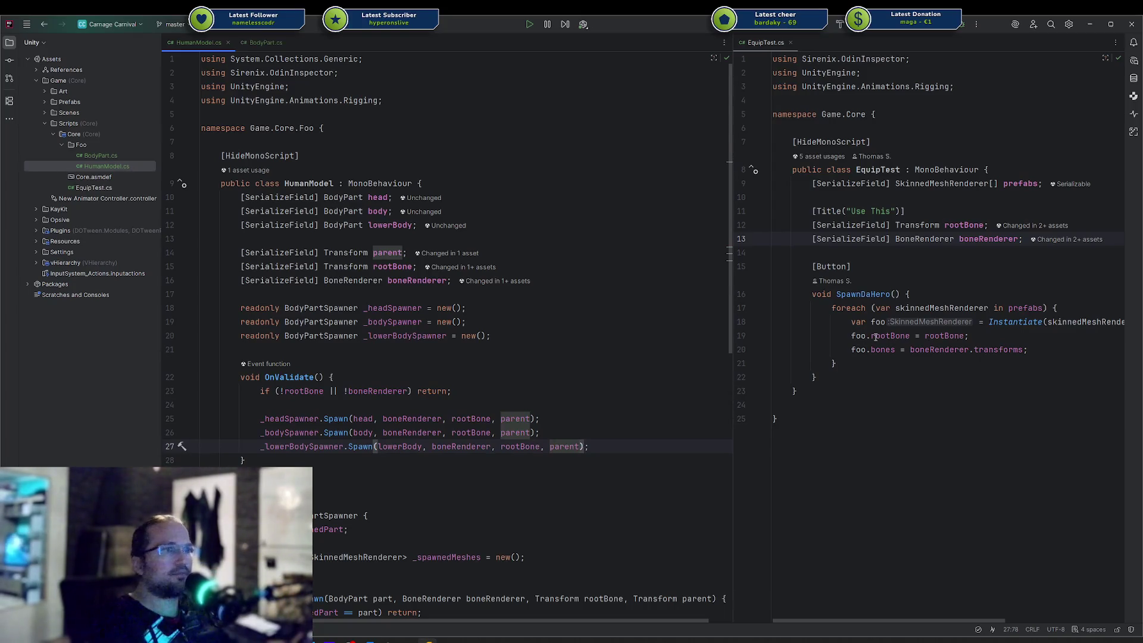
pyautogui.scroll(-7, 370, 339)
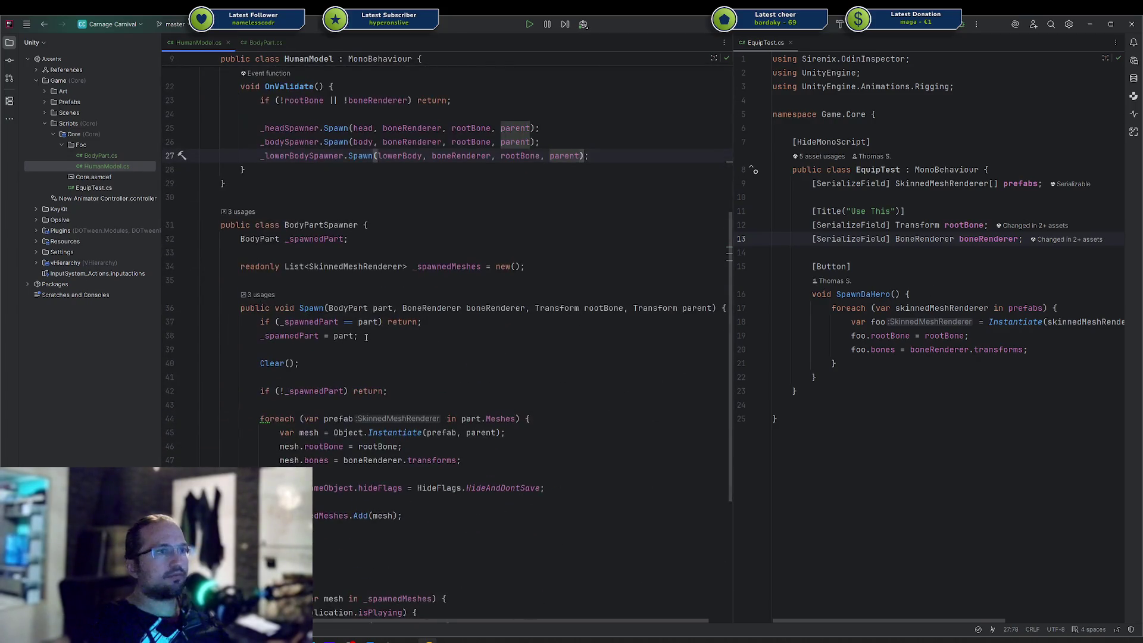
pyautogui.scroll(-4, 351, 372)
pyautogui.click(242, 418)
pyautogui.write('public void Clear() {')
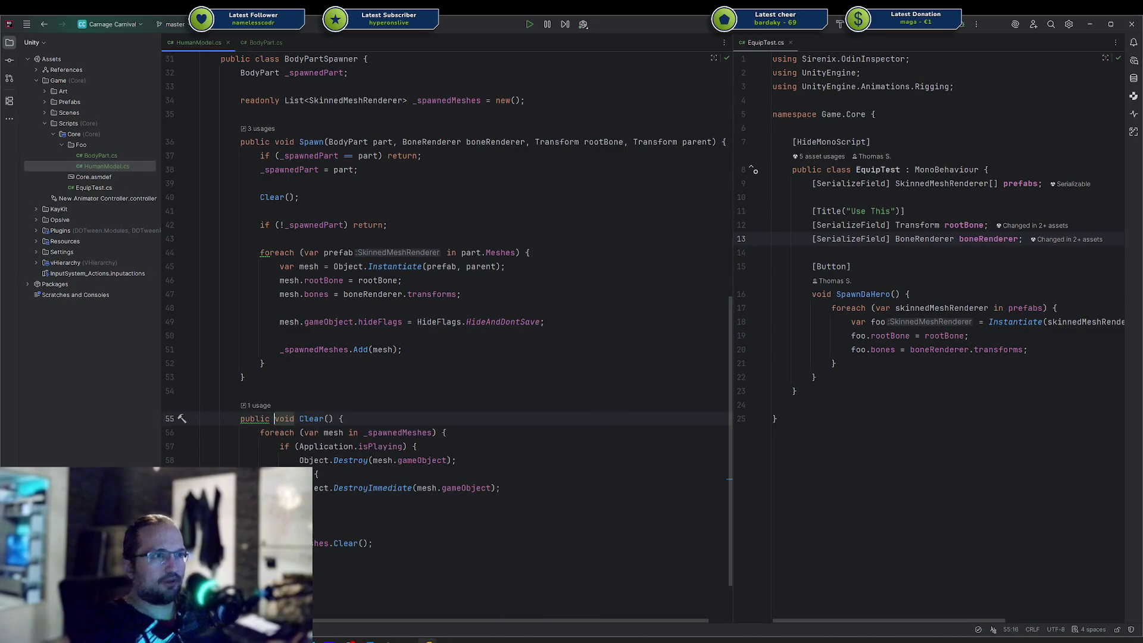
# Add an OnDestroy method above OnValidate in HumanModel
pyautogui.scroll(9, 312, 328)
pyautogui.click(243, 308)
pyautogui.press('Return')
pyautogui.press('Return')
pyautogui.press('Up')
pyautogui.write('ondes')
pyautogui.press('Return')
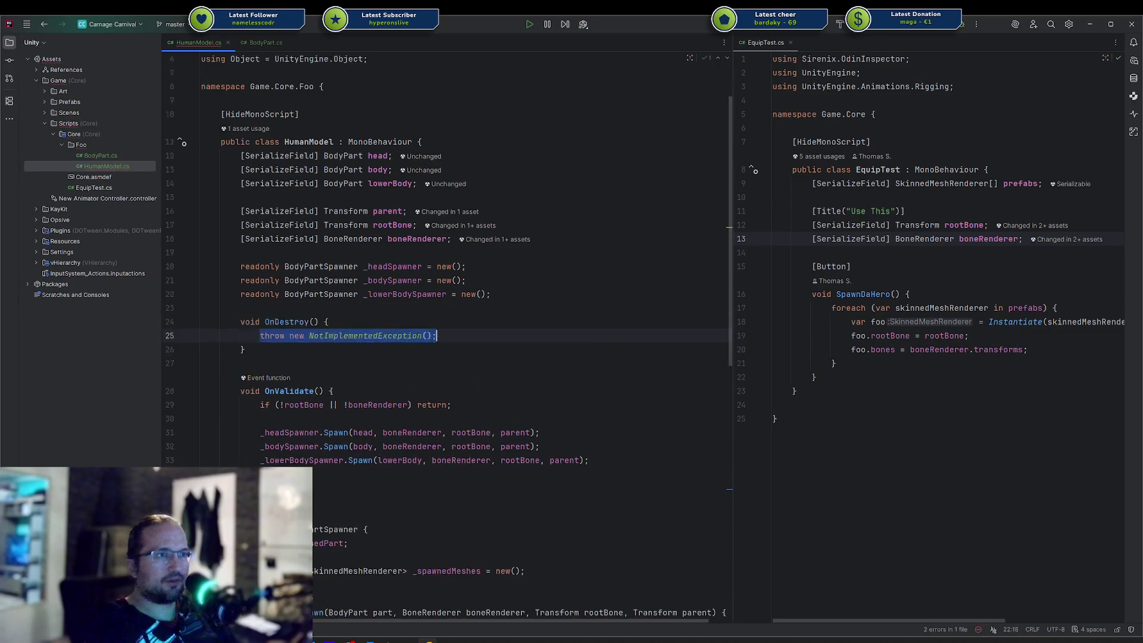
# Inside OnDestroy, call Clear() on _headSpawner, _bodySpawner and _lowerBodySpawner
pyautogui.write('_hde')
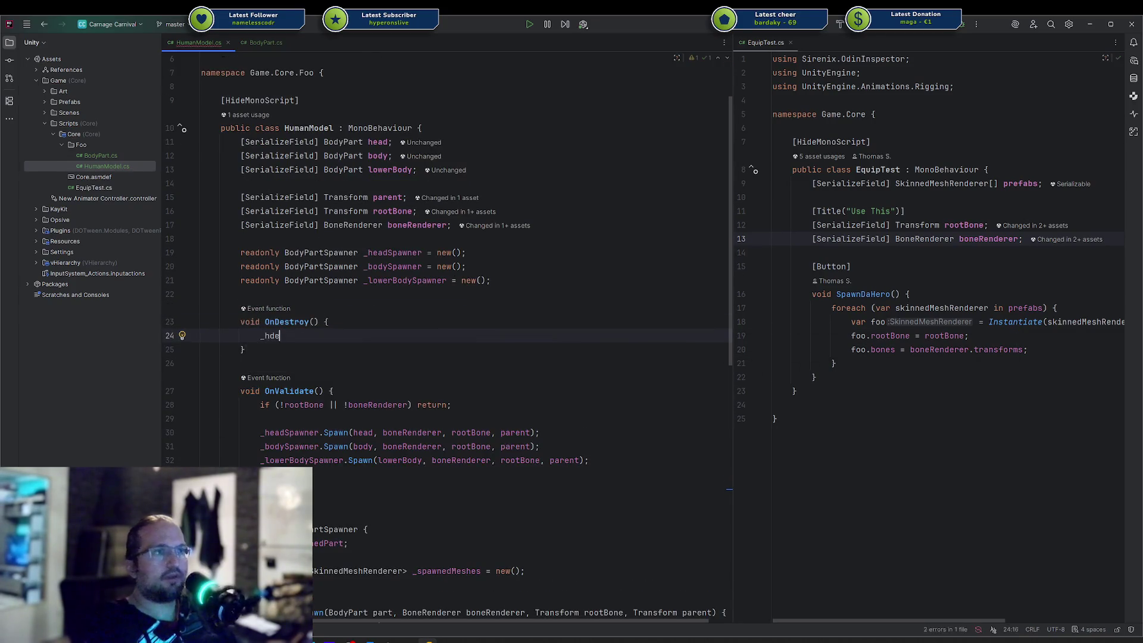
pyautogui.press('Return')
pyautogui.write('.cl')
pyautogui.press('Return')
pyautogui.write(';')
pyautogui.press('Return')
pyautogui.write('b')
pyautogui.press('Tab')
pyautogui.press('Return')
pyautogui.write('_l')
pyautogui.press('Tab')
pyautogui.write(';')
pyautogui.scroll(-10, 334, 315)
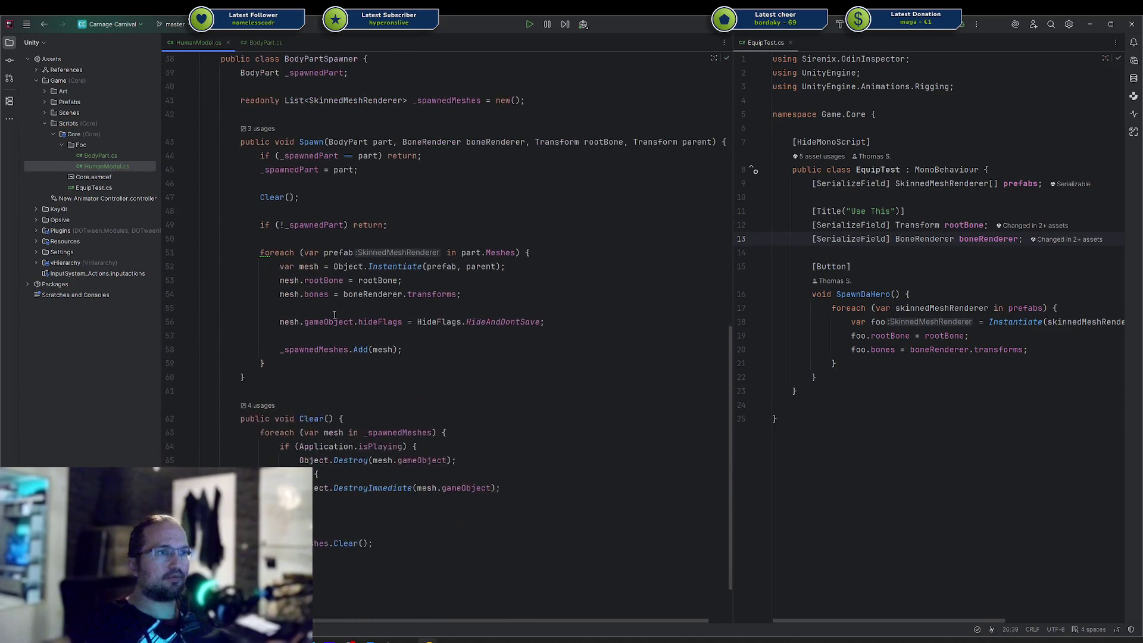
# Make Clear non-public and add a new public ClearAll() method above it
pyautogui.click(241, 418)
pyautogui.hotkey('ctrl', 'Delete')
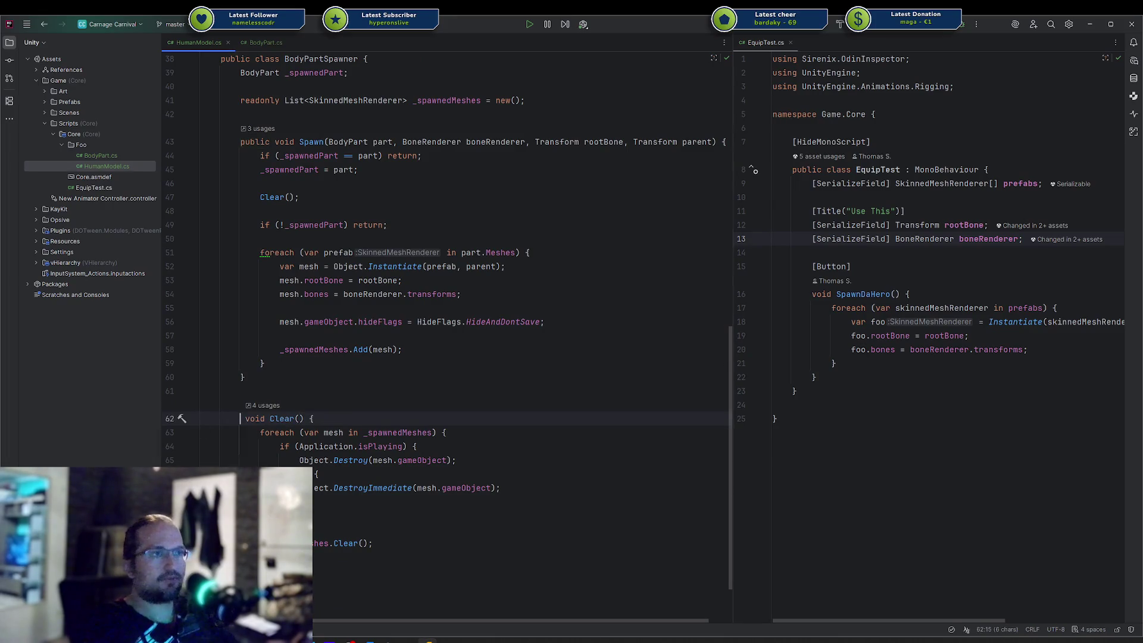
pyautogui.press('Return')
pyautogui.press('Return')
pyautogui.press('Up')
pyautogui.write('p')
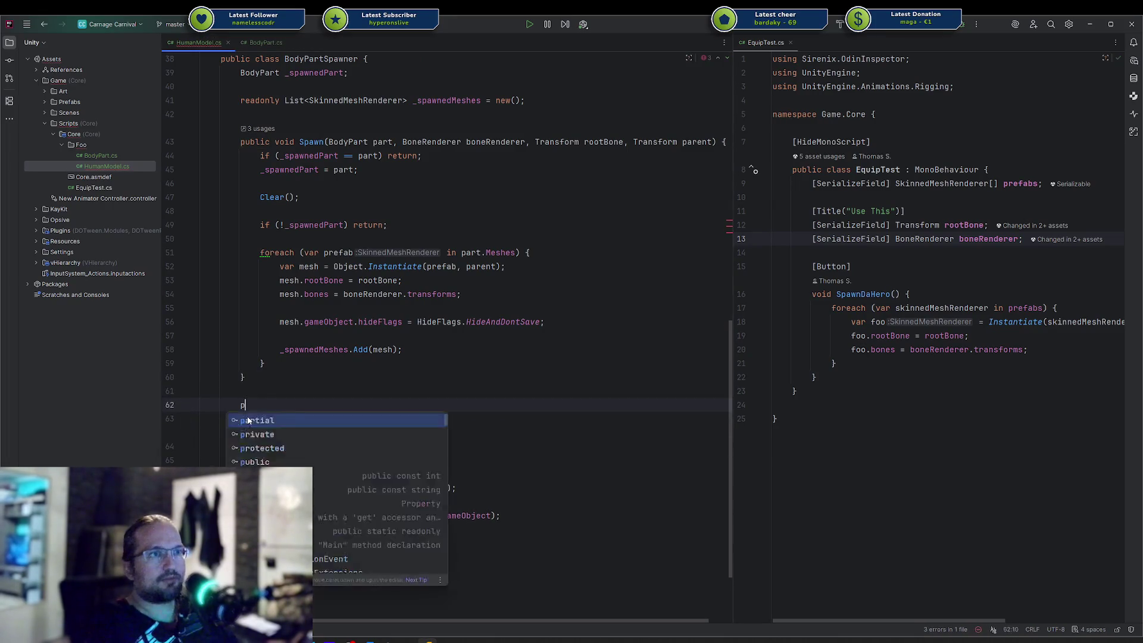
pyautogui.write('ublic void ClearAll() {')
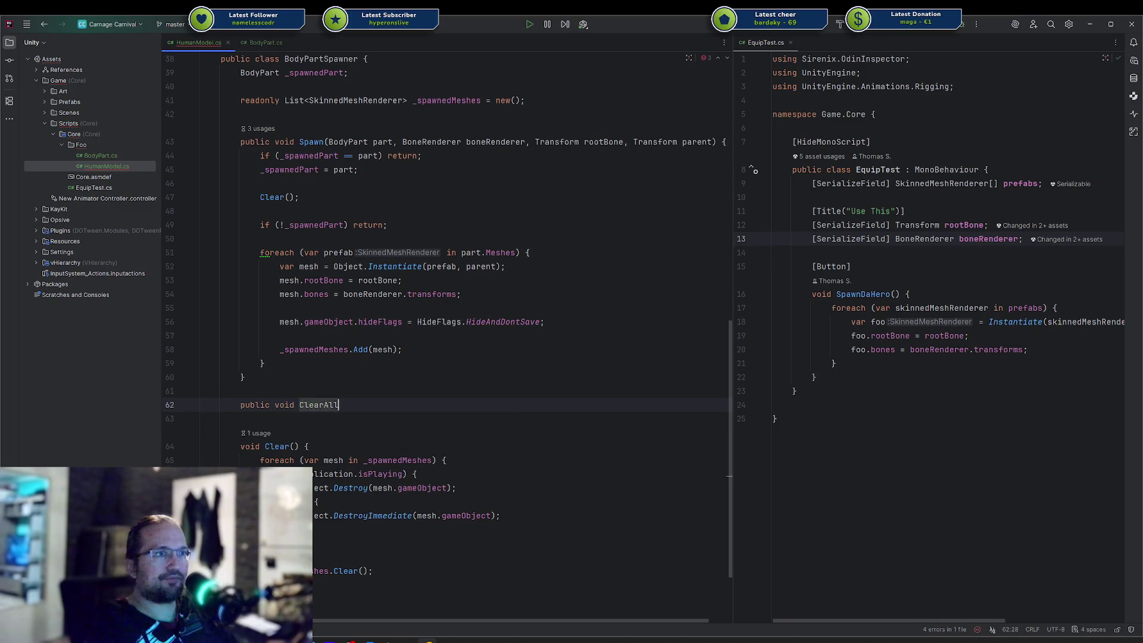
pyautogui.press('Return')
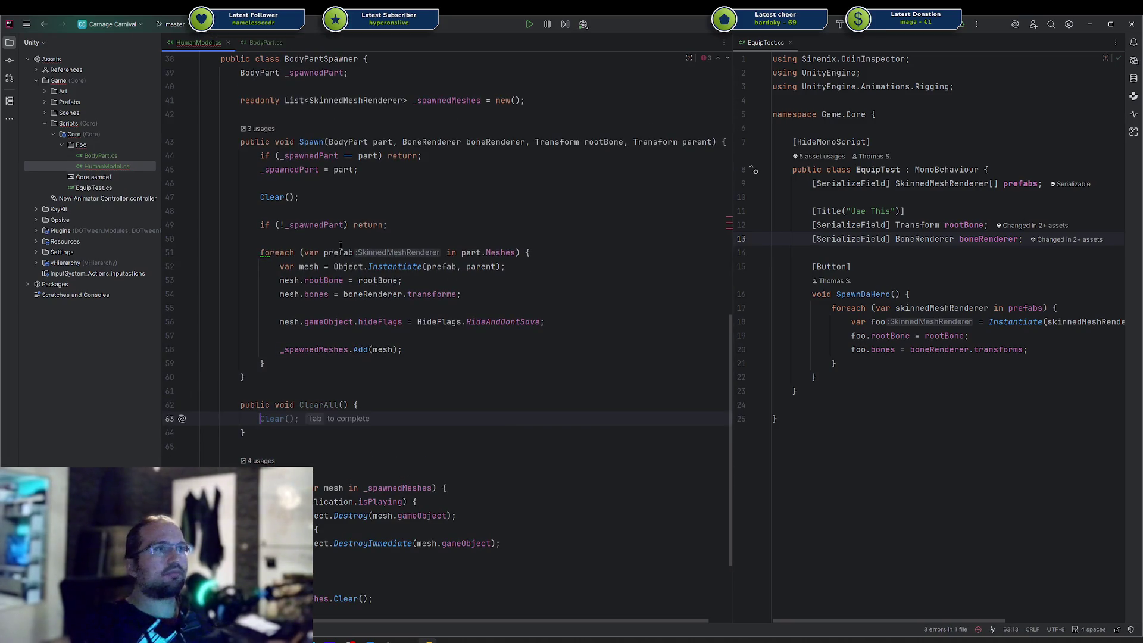
pyautogui.moveTo(262, 434); pyautogui.dragTo(261, 373)
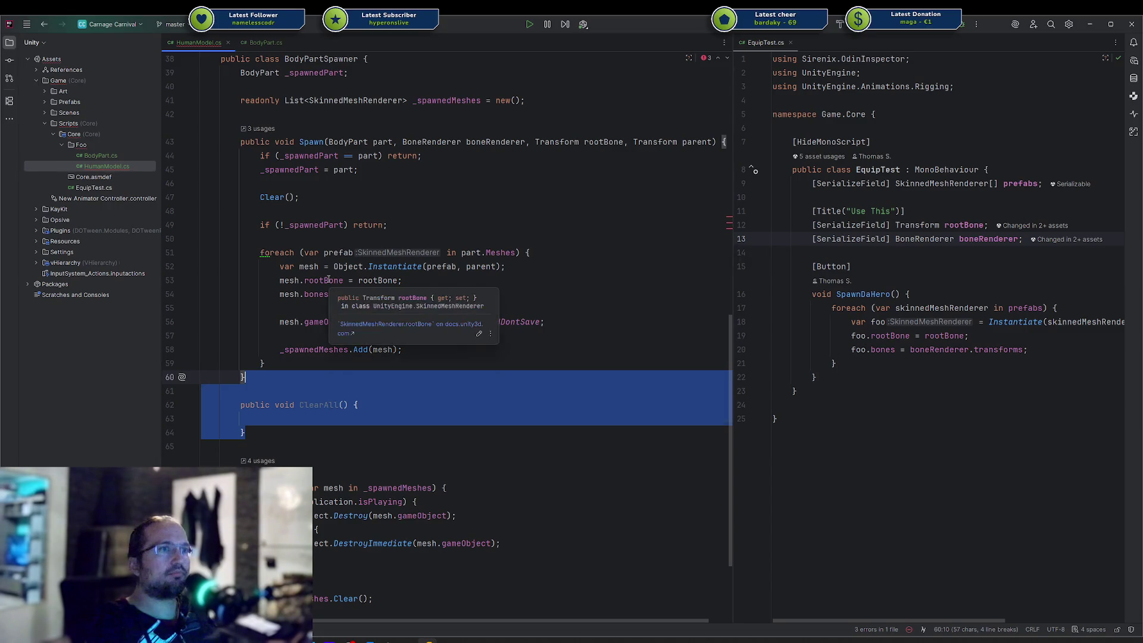
pyautogui.click(313, 279)
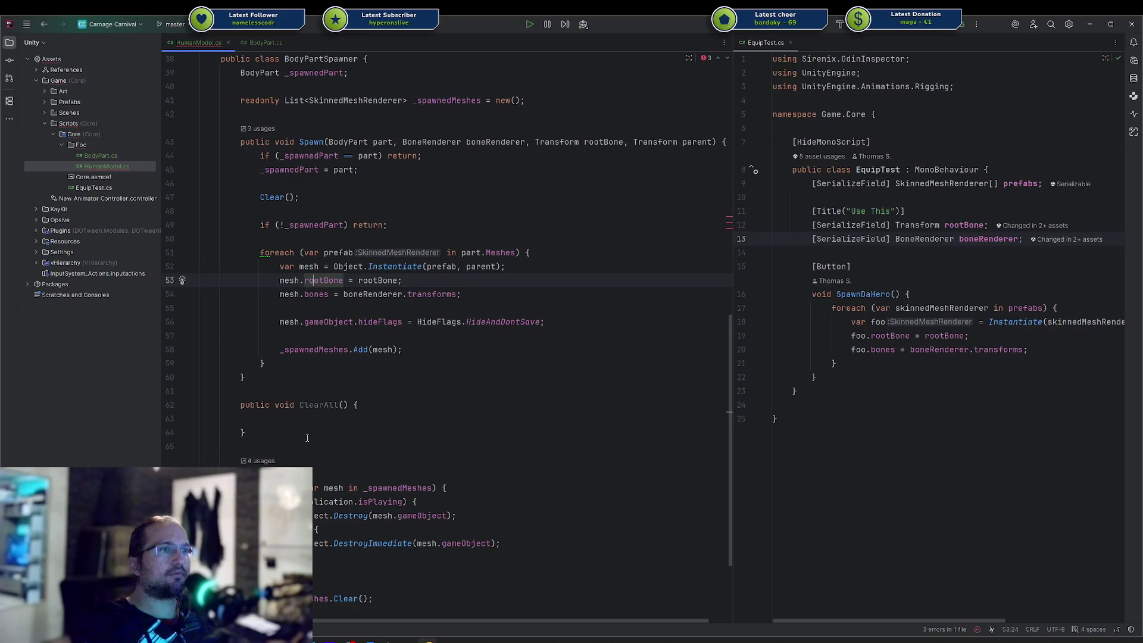
# Fill ClearAll with a Clear(); call followed by _spawnedPart = null;
pyautogui.click(330, 192)
pyautogui.hotkey('alt', 'shift', 'Up')
pyautogui.hotkey('alt', 'shift', 'Up')
pyautogui.hotkey('alt', 'shift', 'Down')
pyautogui.hotkey('alt', 'shift', 'Down')
pyautogui.click(294, 421)
pyautogui.write('Clear();')
pyautogui.press('Return')
pyautogui.write('_spawnedMeshes')
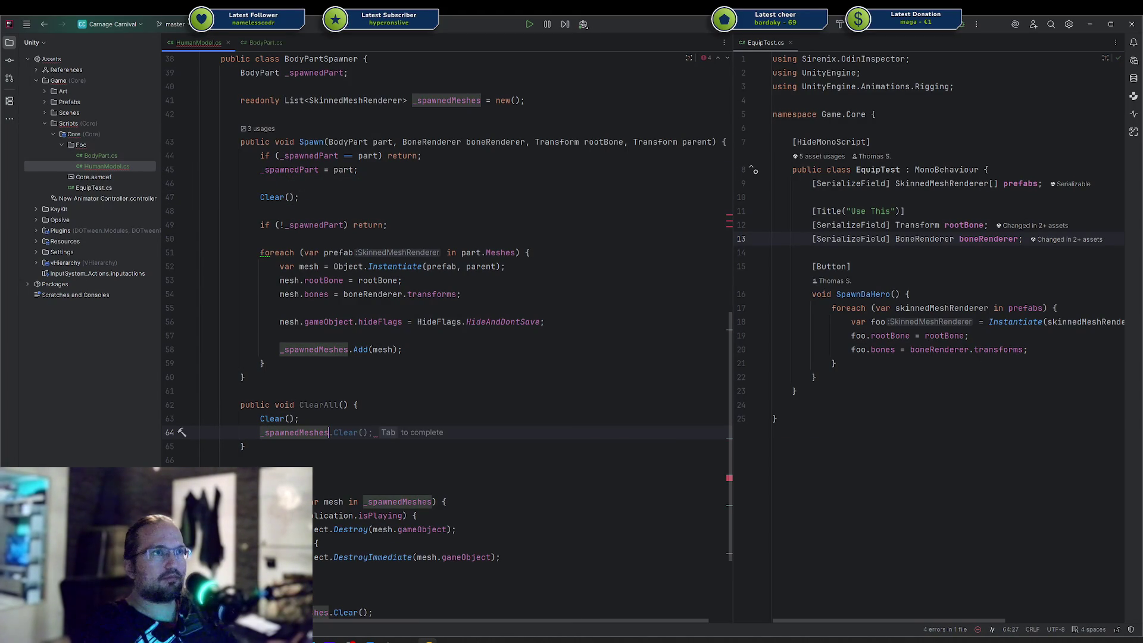
pyautogui.hotkey('ctrl', 'BackSpace')
pyautogui.write('_spawned')
pyautogui.press('Down')
pyautogui.press('Return')
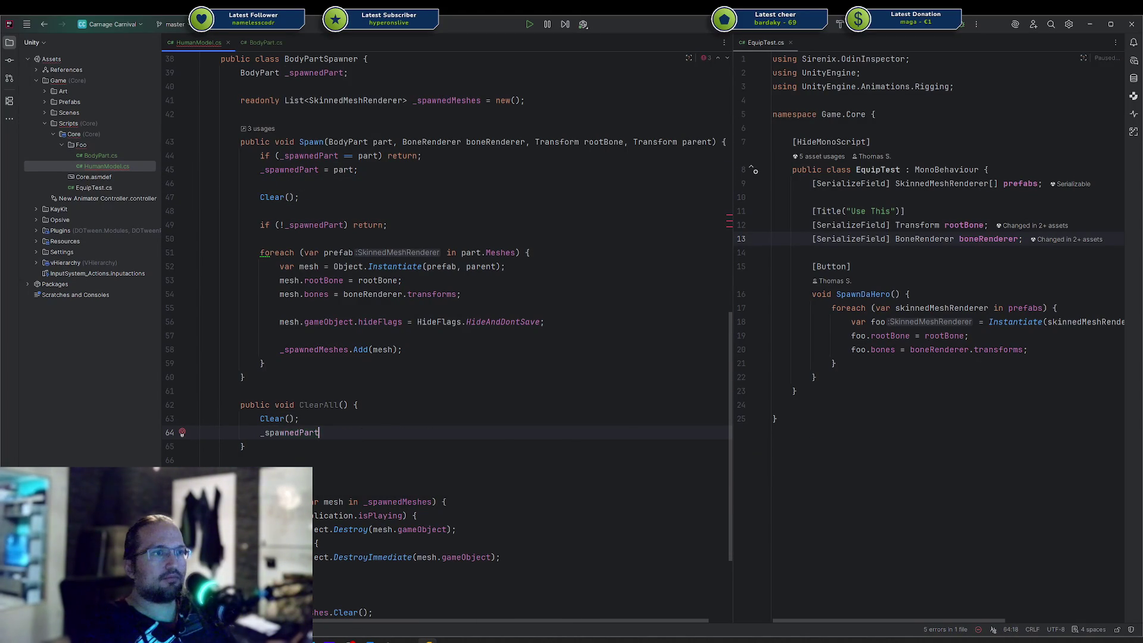
pyautogui.write(' = null;')
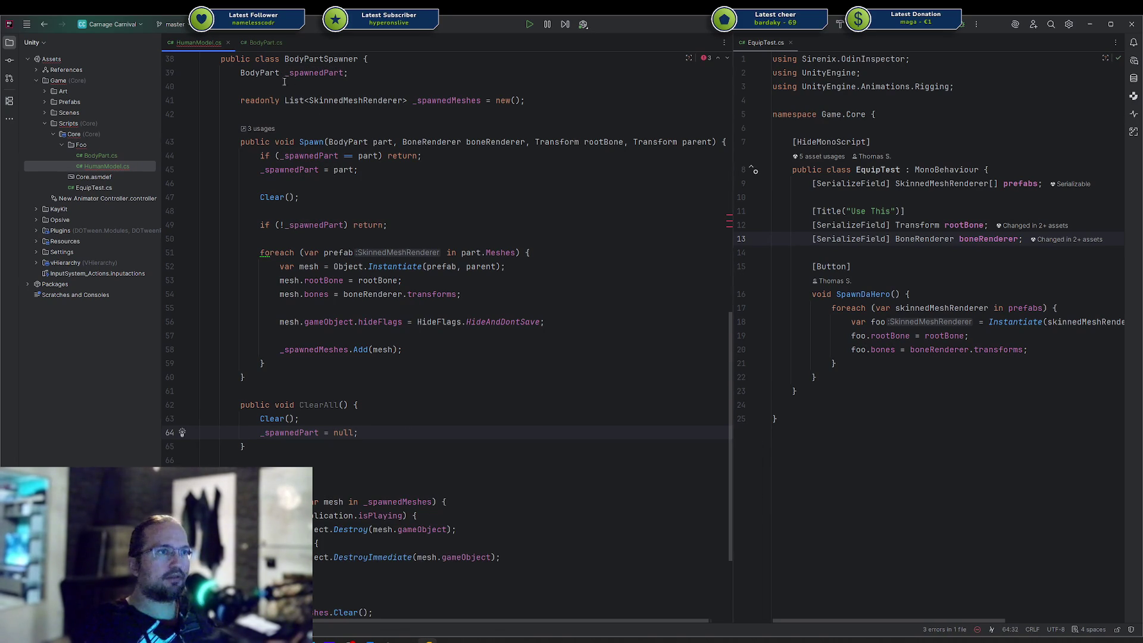
# In HumanModel.cs OnDestroy, change the three spawner Clear() calls to ClearAll() with multi-caret editing
pyautogui.click(245, 44)
pyautogui.click(198, 43)
pyautogui.scroll(4, 364, 361)
pyautogui.scroll(6, 364, 361)
pyautogui.moveTo(438, 252); pyautogui.dragTo(438, 280)
pyautogui.press('Left')
pyautogui.press('Left')
pyautogui.press('Left')
pyautogui.write('All')
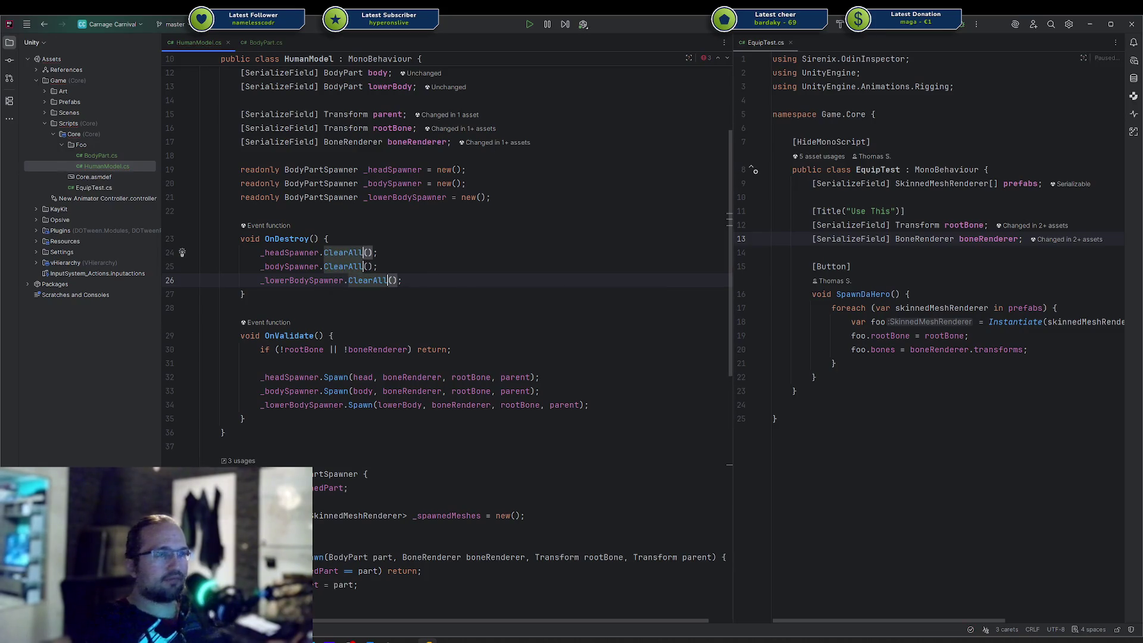
pyautogui.press('Escape')
pyautogui.press('End')
# Return to the Unity editor so the scripts recompile
pyautogui.moveTo(447, 641)
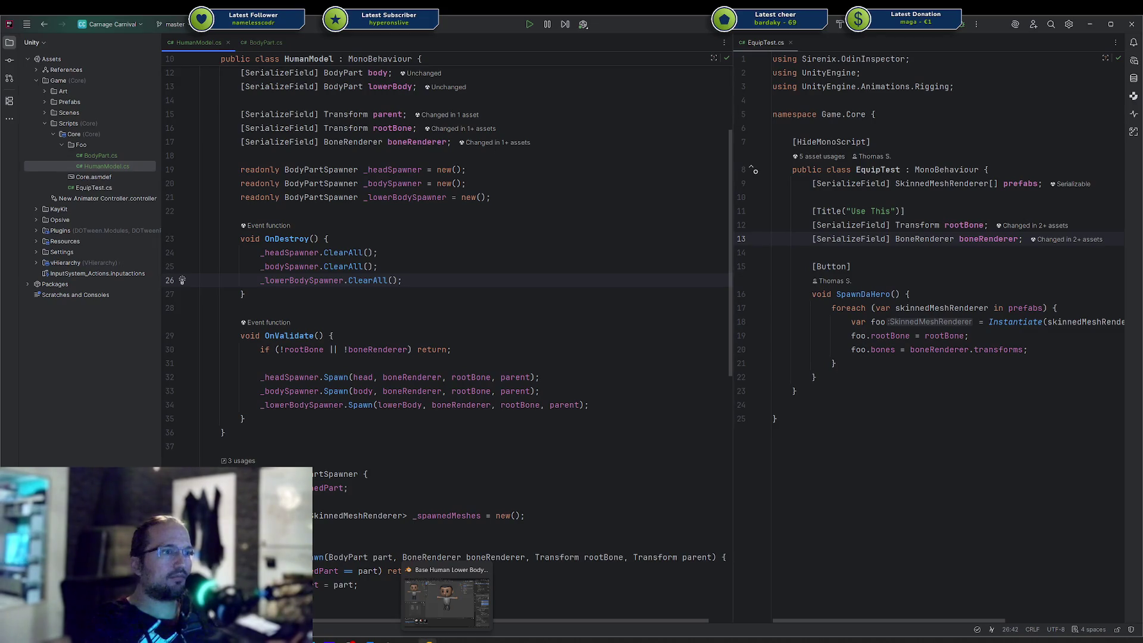
pyautogui.moveTo(370, 641)
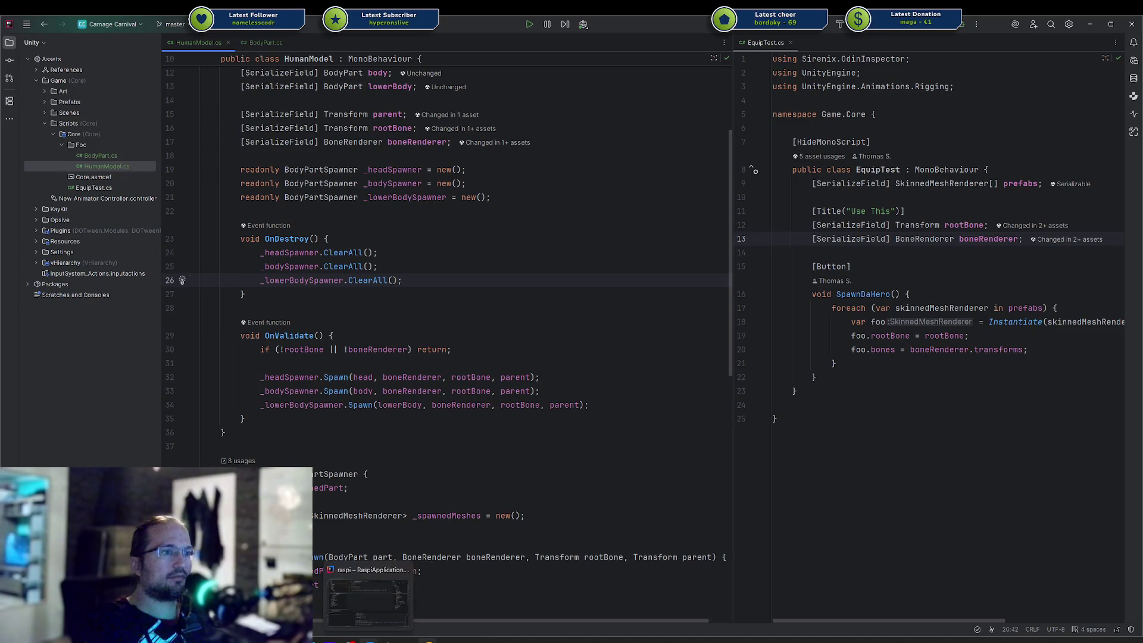
pyautogui.click(384, 614)
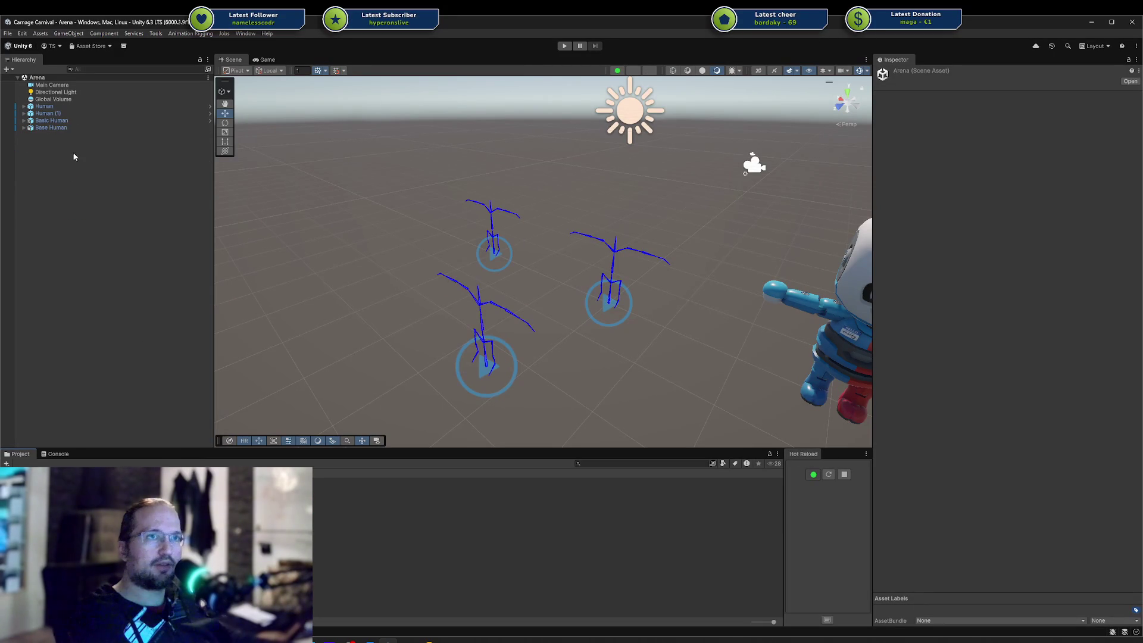
# Select Base Human, assign Base Head, Base Body and Base Lower Body, then enter play mode
pyautogui.click(23, 128)
pyautogui.click(30, 134)
pyautogui.click(52, 127)
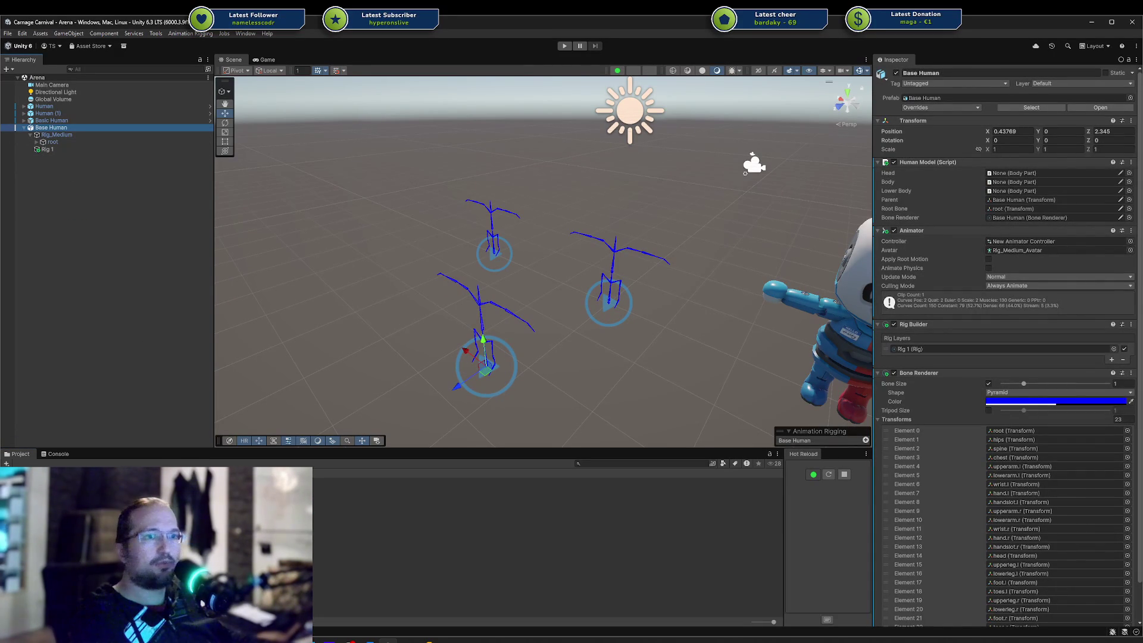
pyautogui.click(1130, 173)
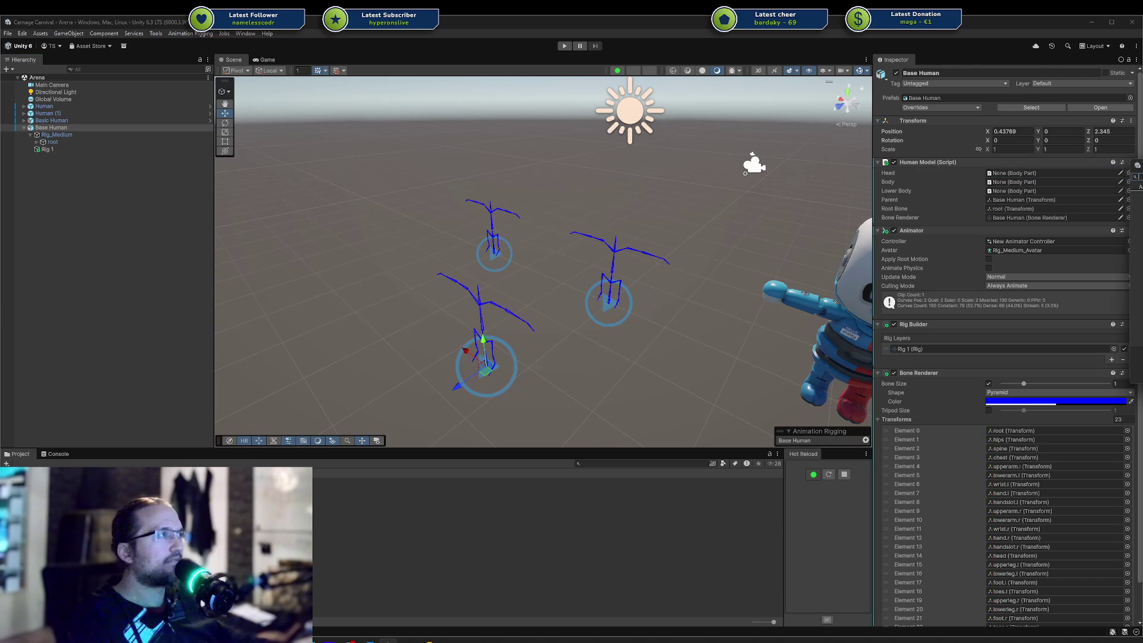
pyautogui.doubleClick(792, 275)
pyautogui.click(1129, 181)
pyautogui.doubleClick(767, 239)
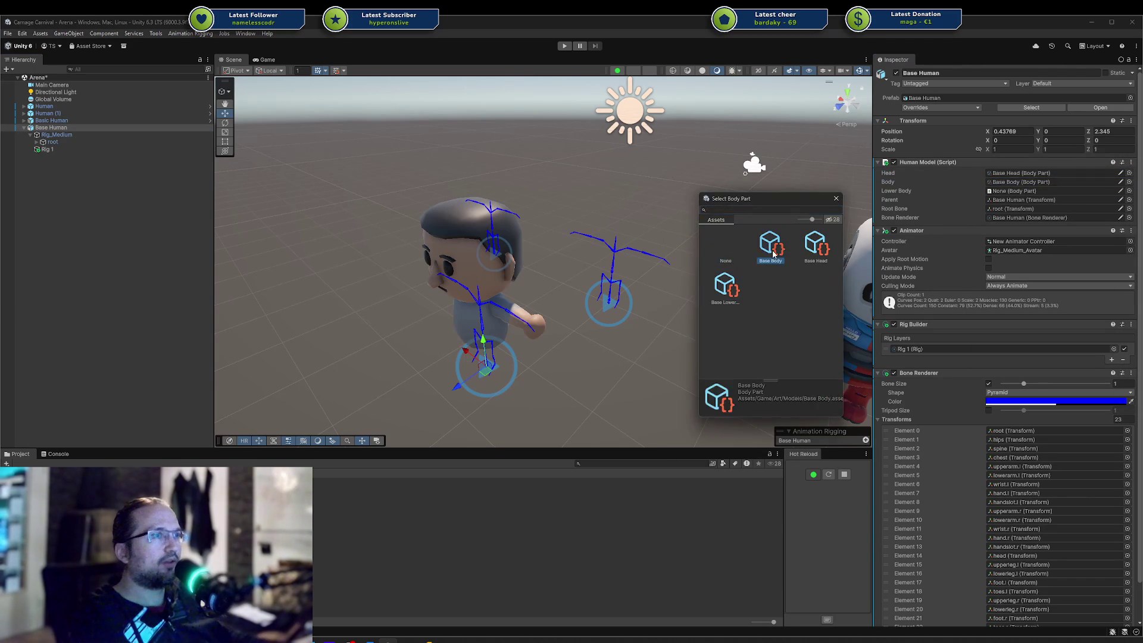
pyautogui.click(1129, 191)
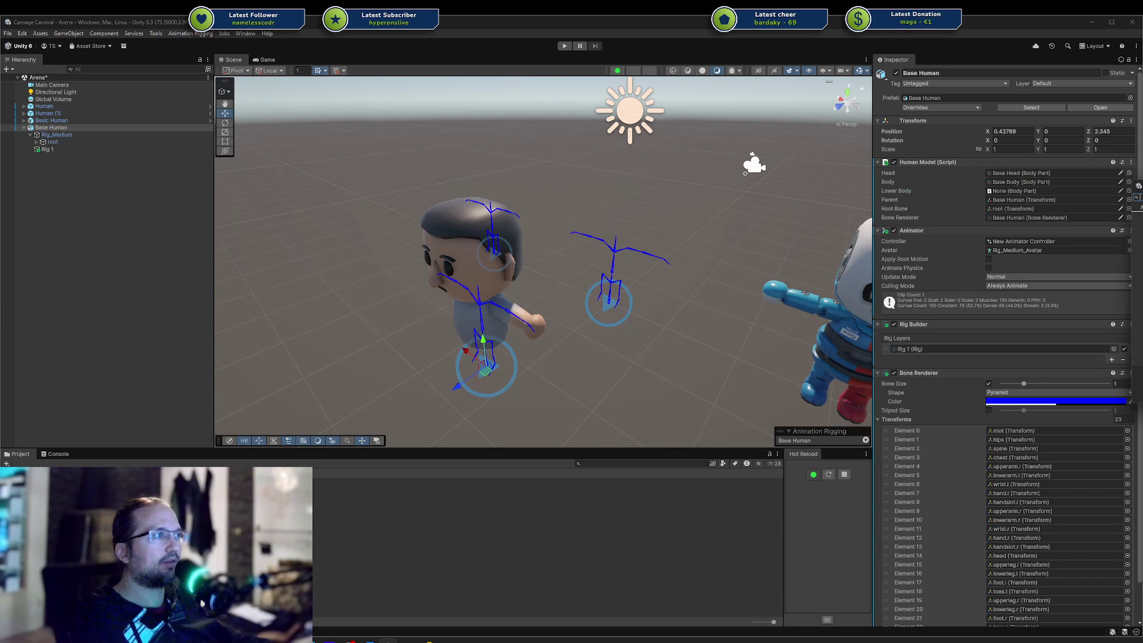
pyautogui.doubleClick(760, 285)
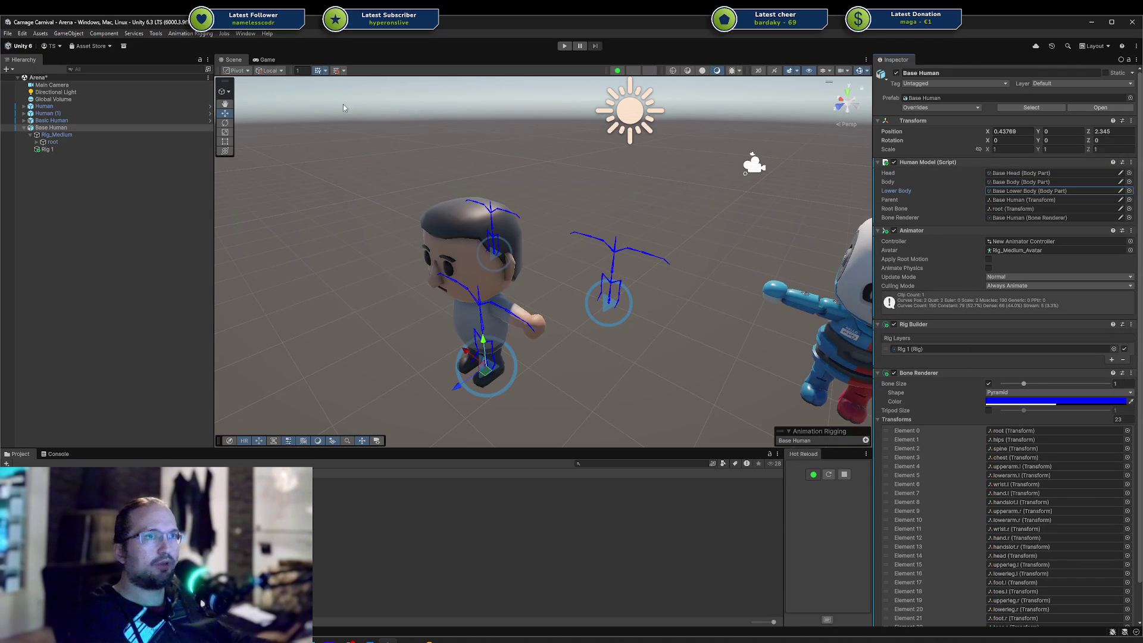
pyautogui.click(564, 46)
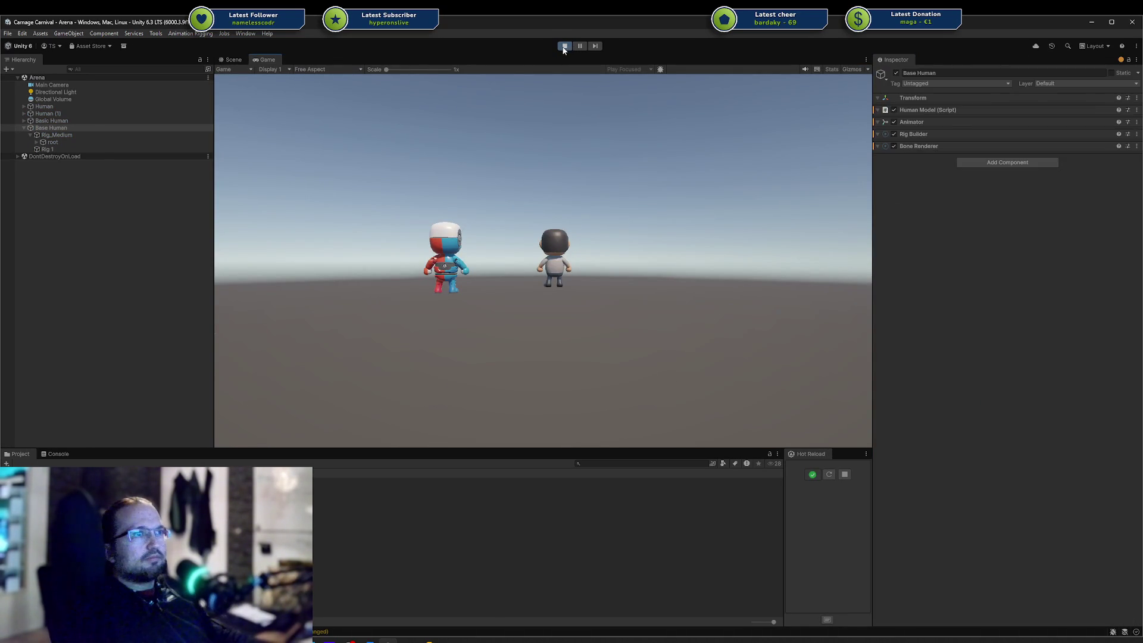
# Stop play, clear Base Human's Head, Lower Body and Body references, and save the scene
pyautogui.click(562, 46)
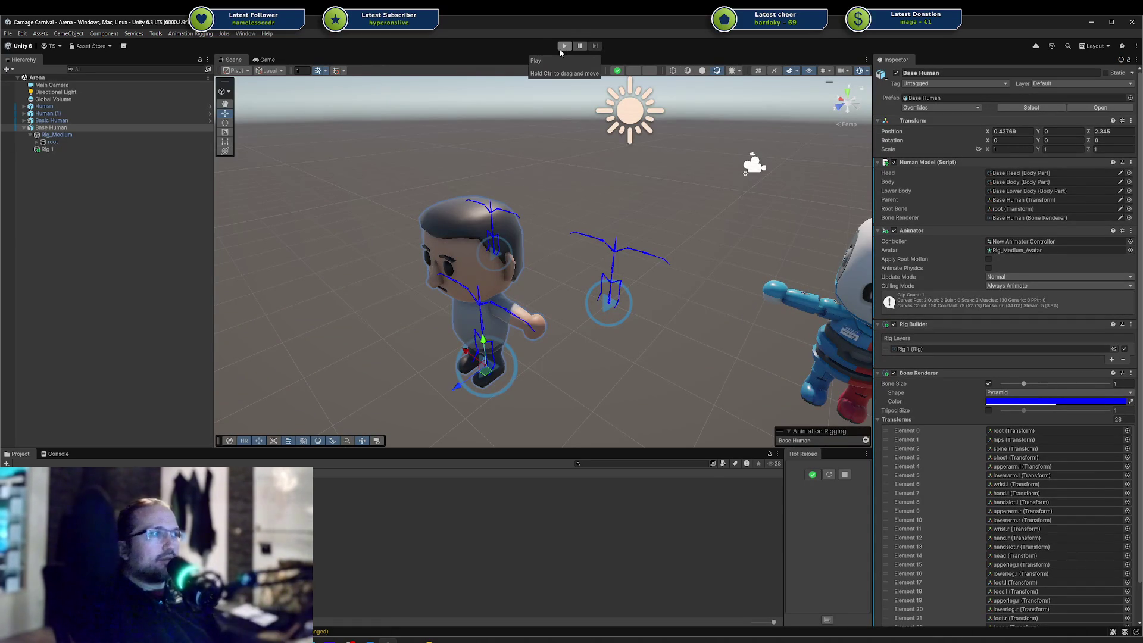
pyautogui.click(1058, 174)
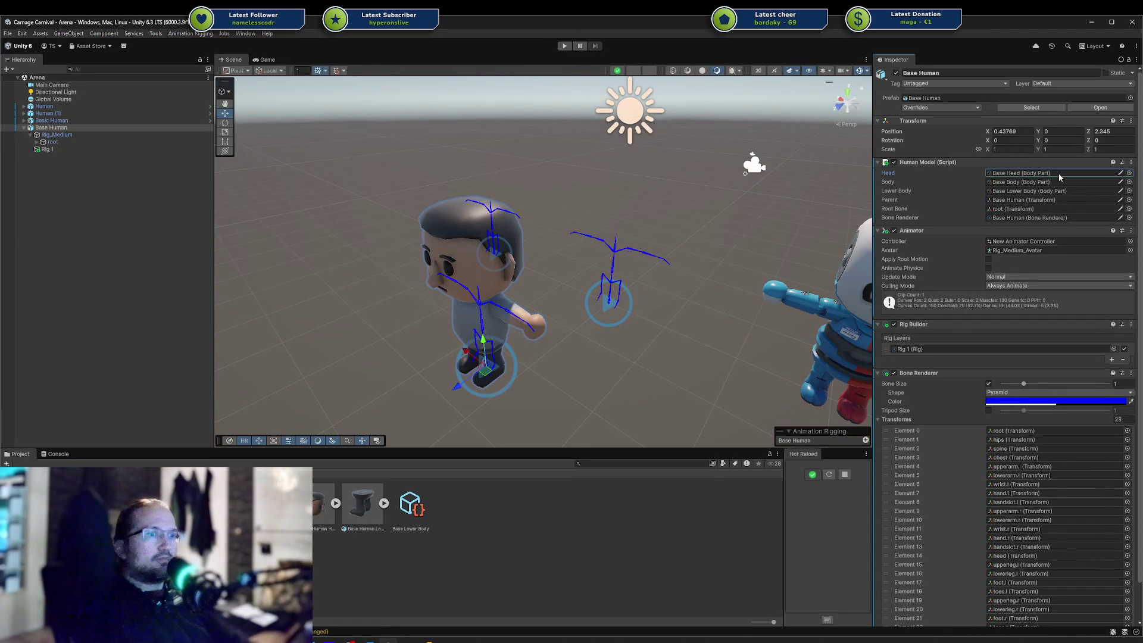
pyautogui.press('Delete')
pyautogui.click(1051, 191)
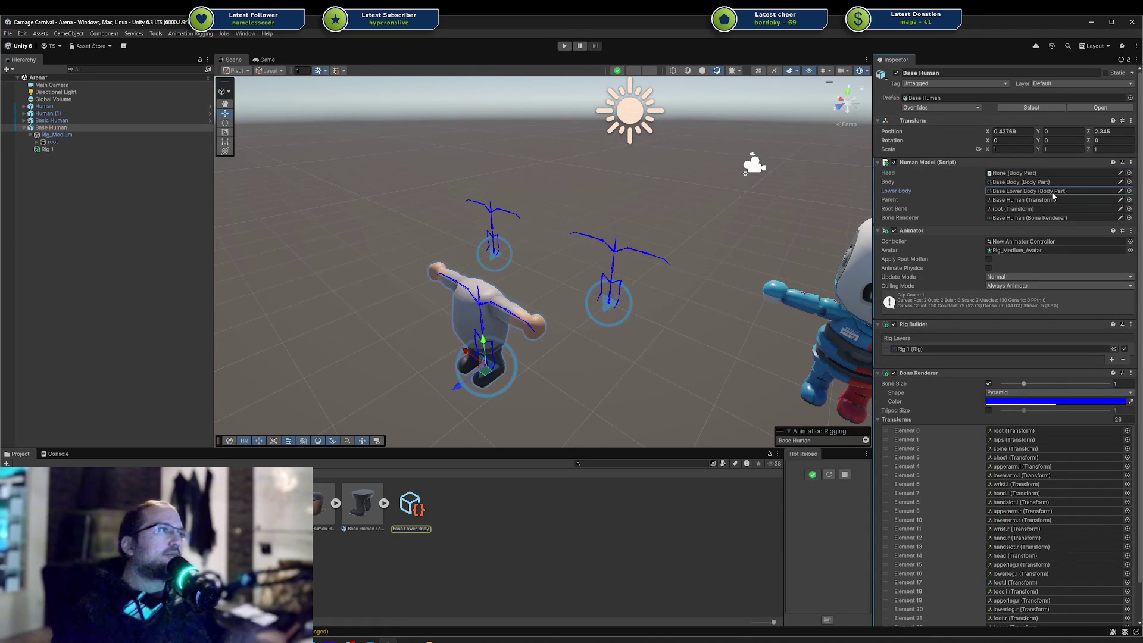
pyautogui.press('Delete')
pyautogui.click(1034, 182)
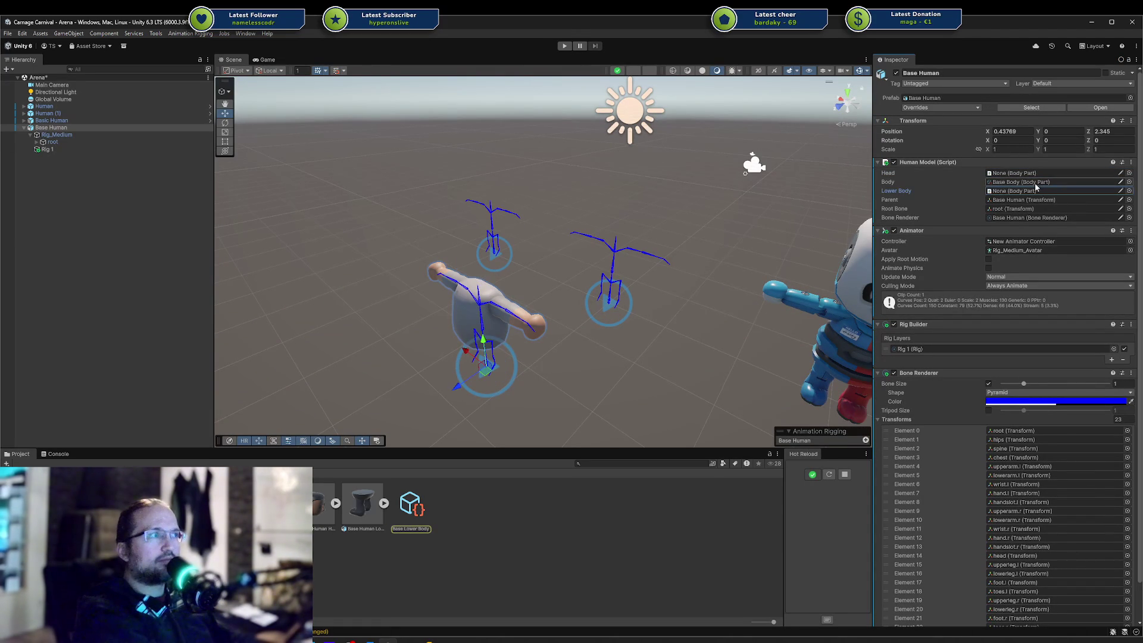
pyautogui.press('Delete')
pyautogui.hotkey('ctrl', 's')
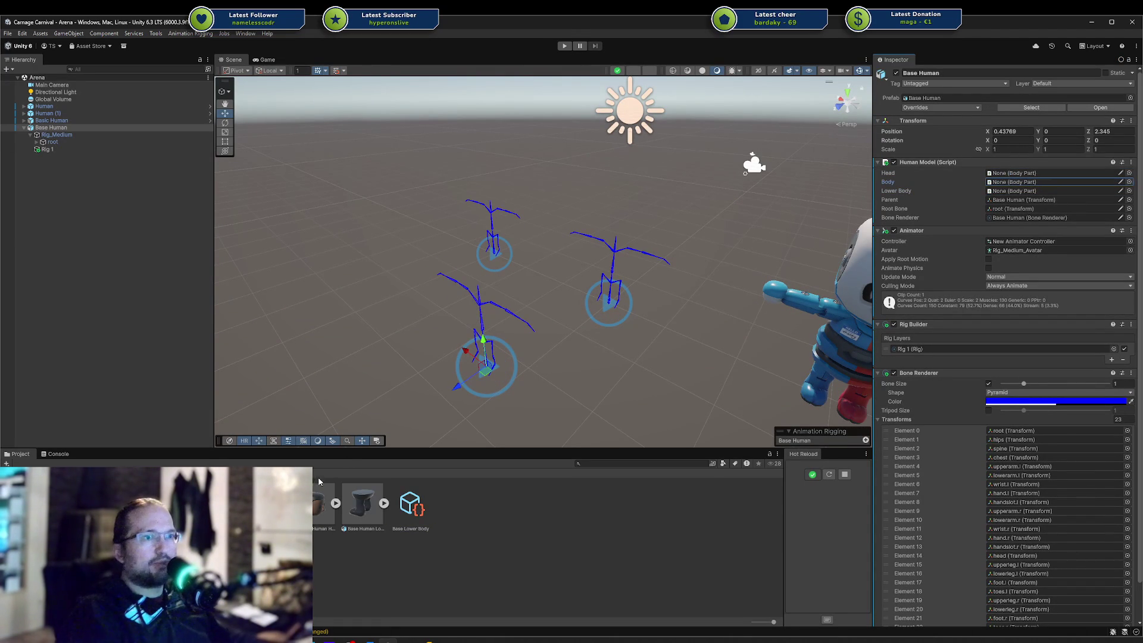
# Drag Base Head, Base Body and Base Lower Body back into their slots, save, and play
pyautogui.moveTo(1048, 181); pyautogui.dragTo(1048, 173)
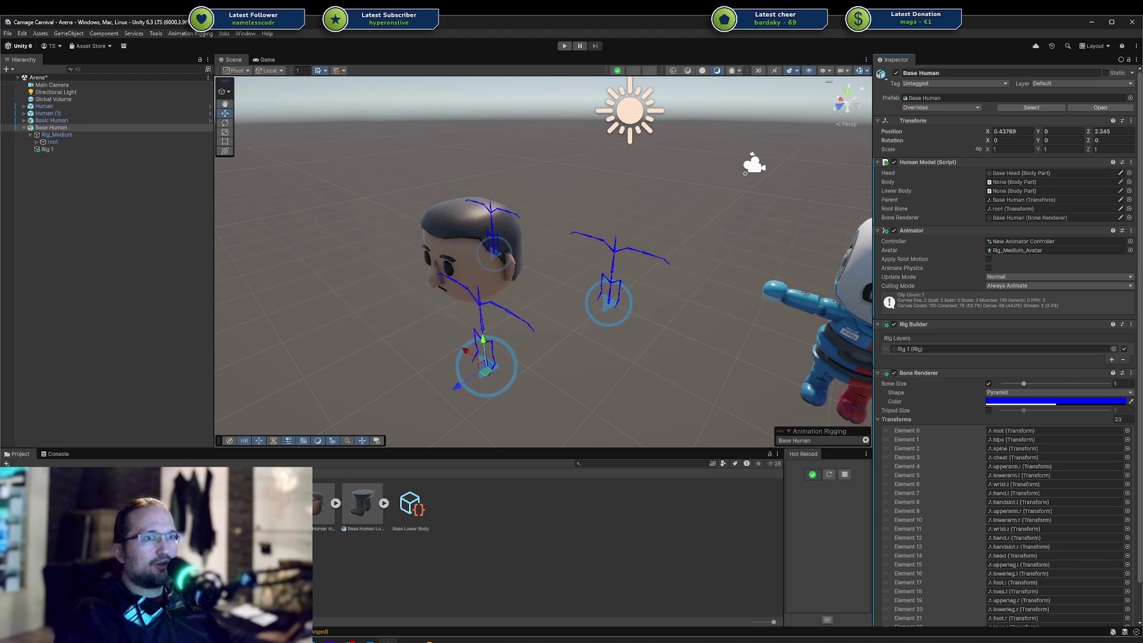
pyautogui.moveTo(991, 258); pyautogui.dragTo(1012, 182)
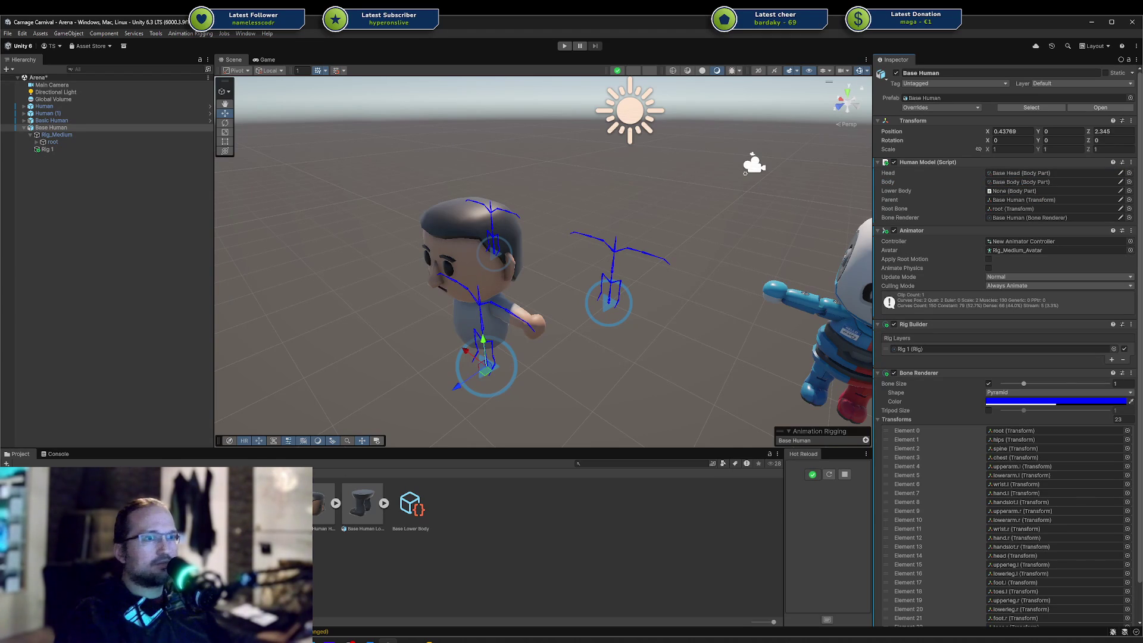
pyautogui.moveTo(893, 281); pyautogui.dragTo(1048, 191)
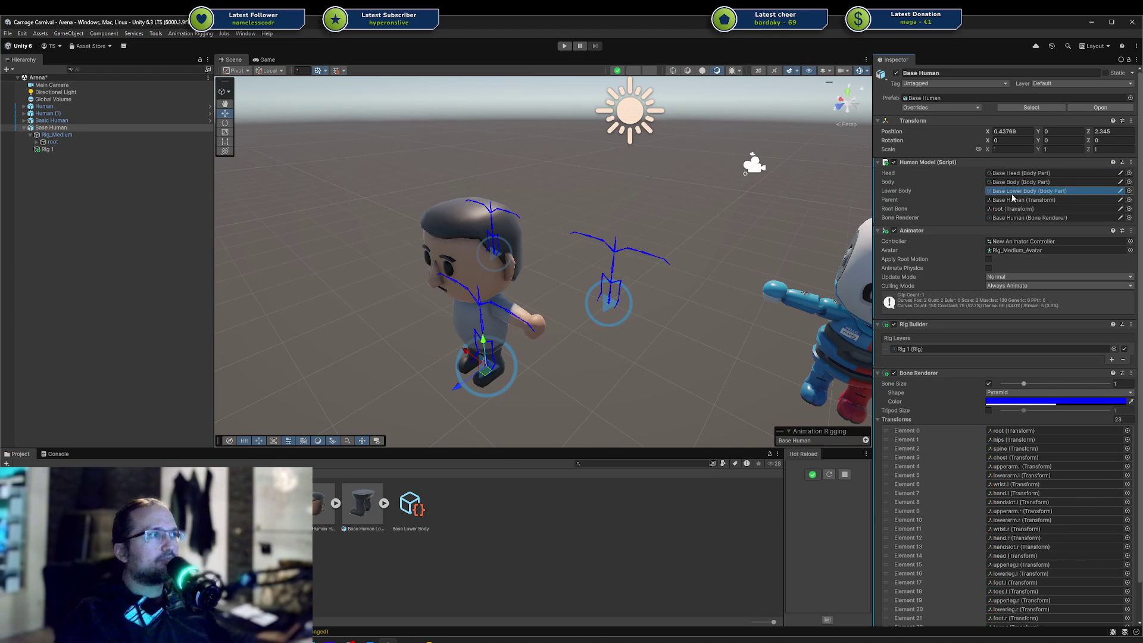
pyautogui.hotkey('ctrl', 's')
pyautogui.click(564, 46)
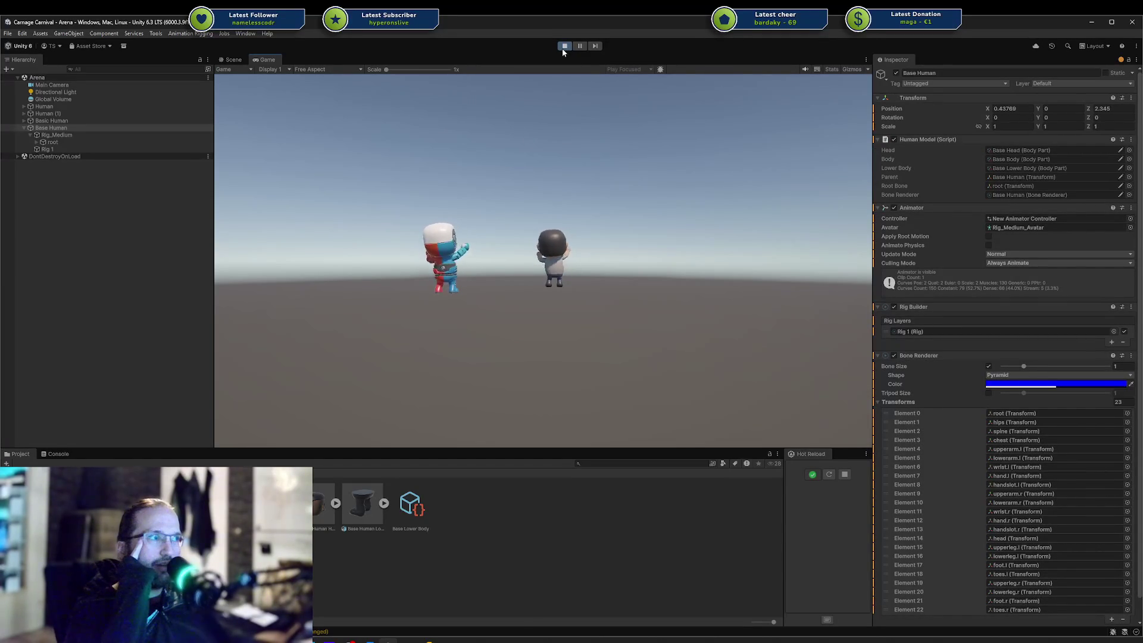
# While playing, delete the Head reference, restore Base Head, then stop play mode
pyautogui.click(1002, 150)
pyautogui.press('Delete')
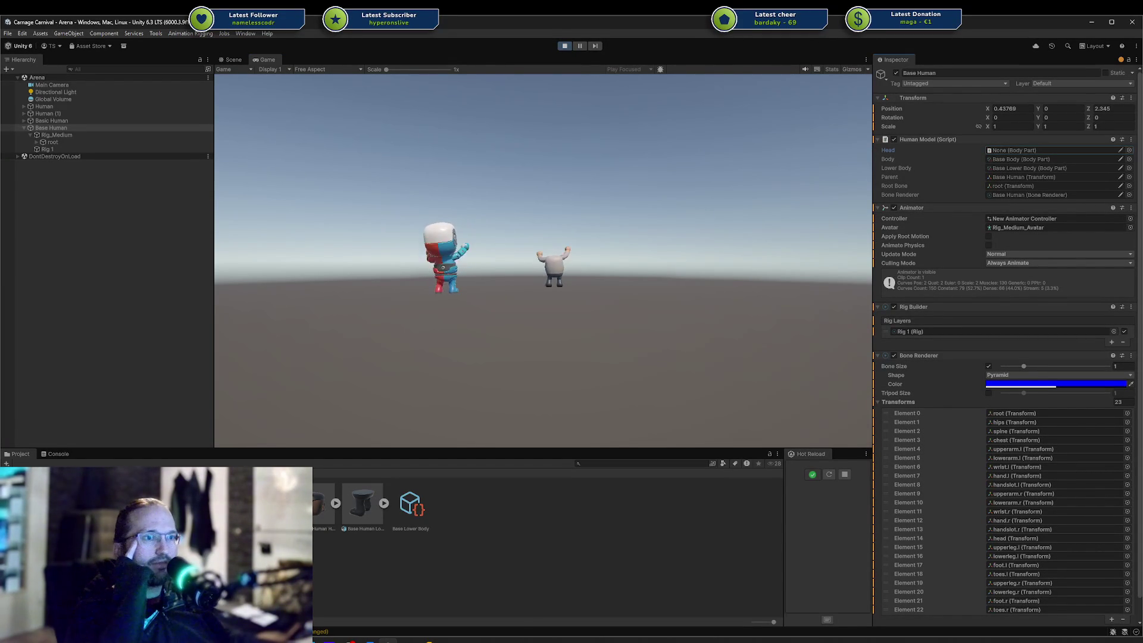
pyautogui.moveTo(1055, 207); pyautogui.dragTo(1020, 154)
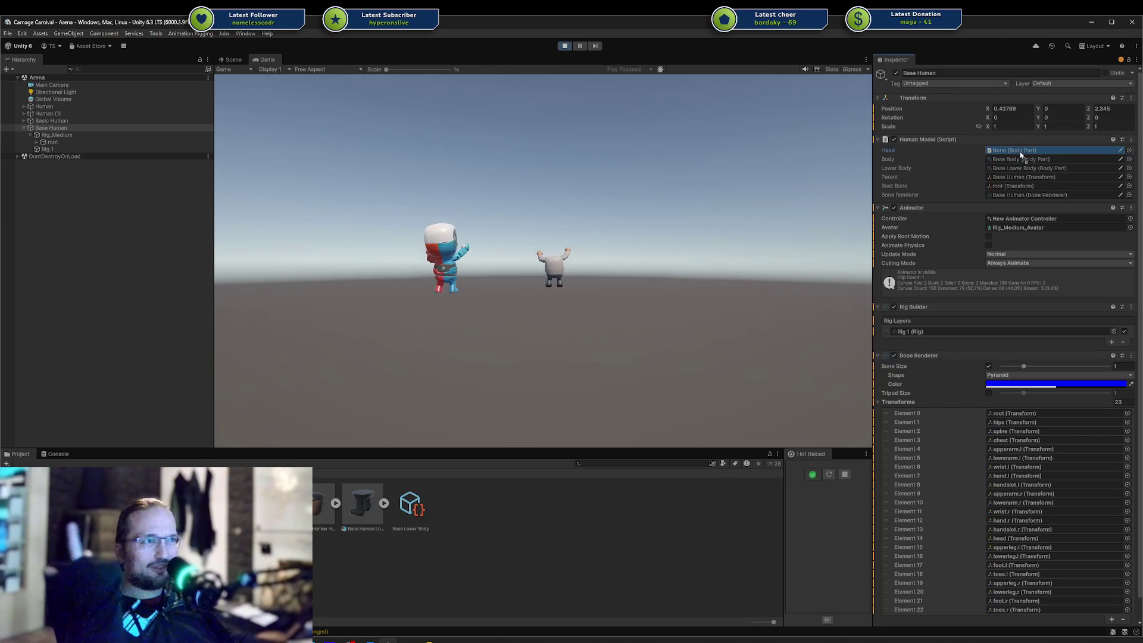
pyautogui.moveTo(1020, 154); pyautogui.dragTo(1020, 154)
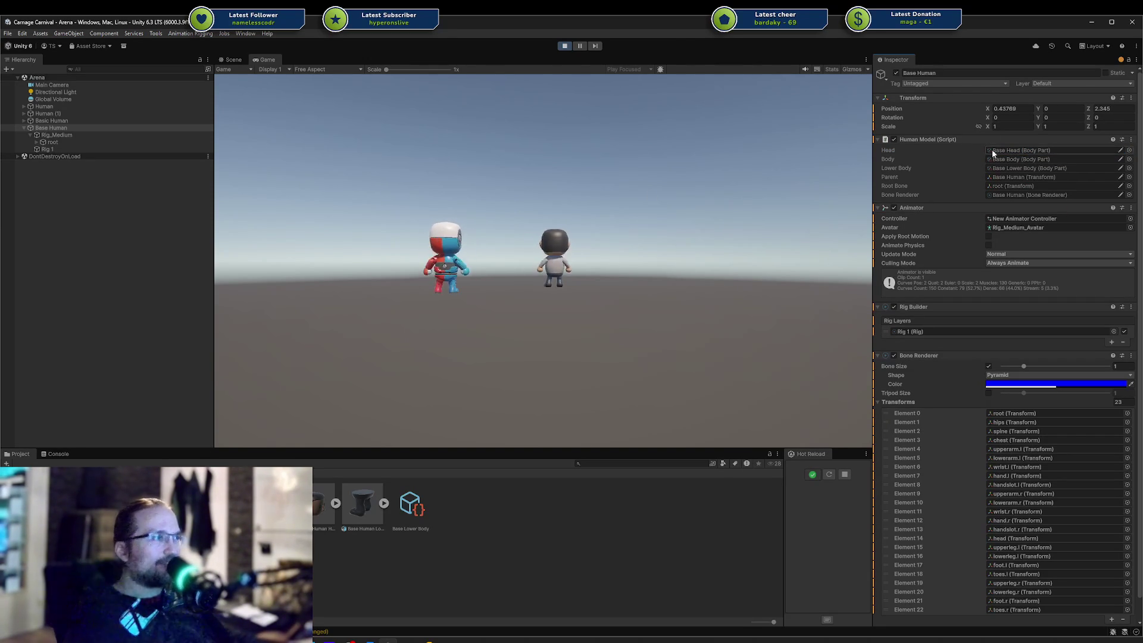
pyautogui.click(523, 419)
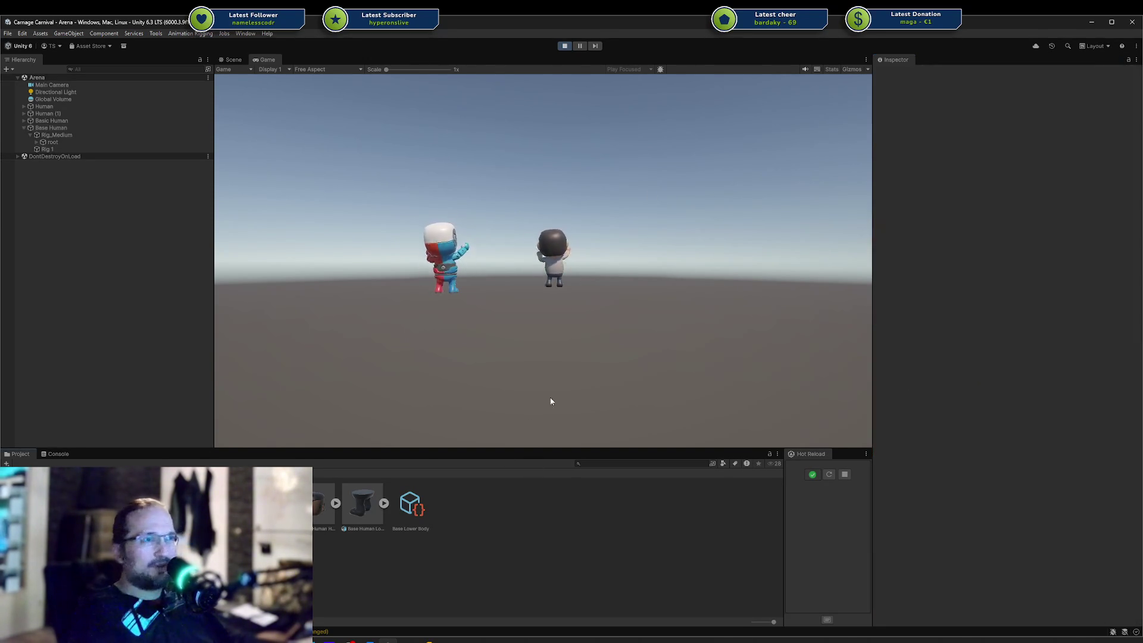
pyautogui.click(564, 47)
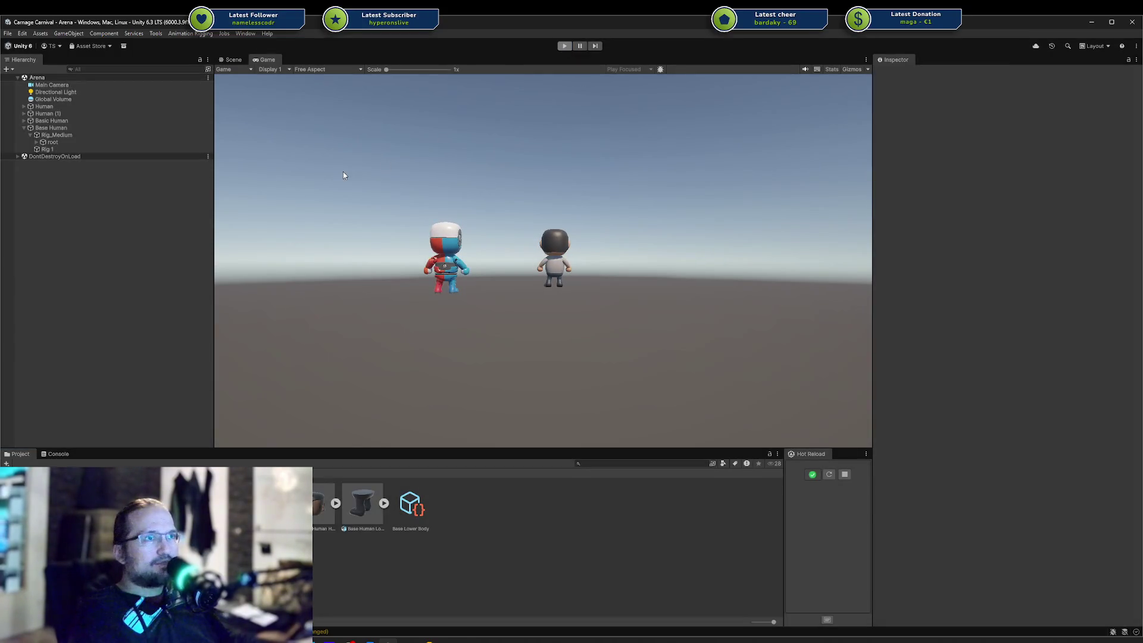
# Delete Base Human's Head, Body and Lower Body references, then drag Base Lower Body back in
pyautogui.click(83, 129)
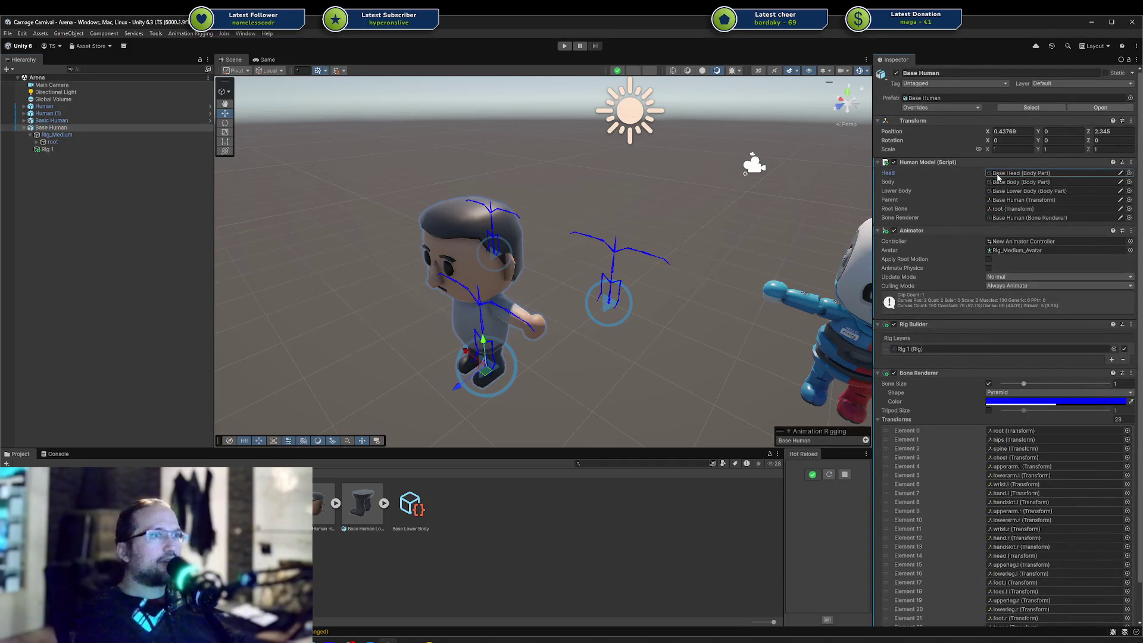
pyautogui.press('Delete')
pyautogui.click(1000, 182)
pyautogui.press('Delete')
pyautogui.click(1008, 191)
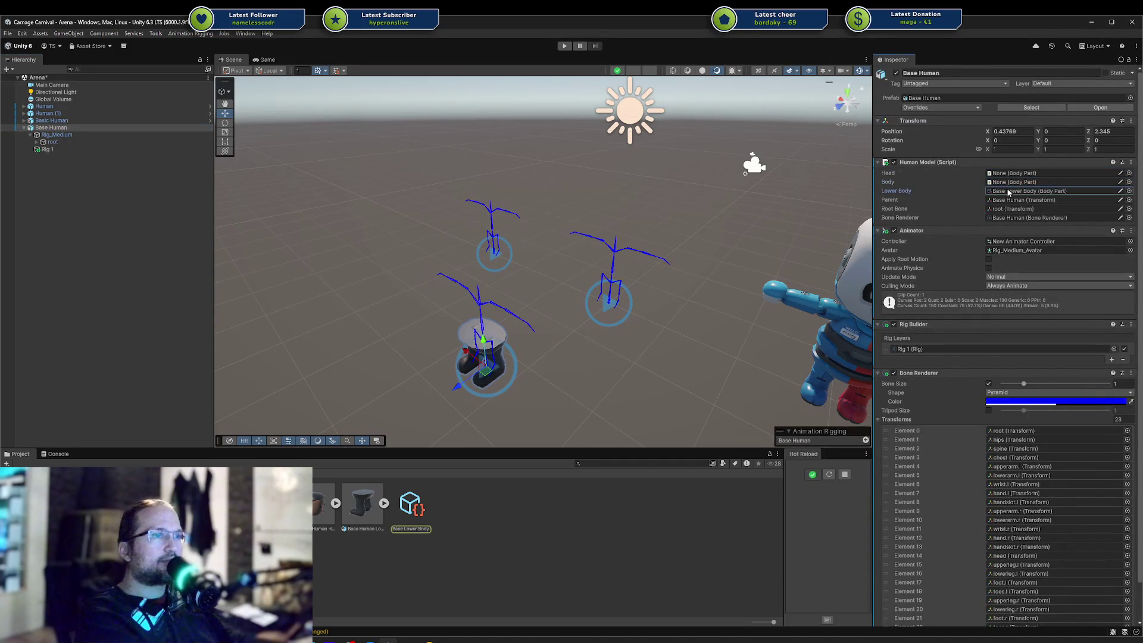
pyautogui.press('Delete')
pyautogui.moveTo(410, 503)
pyautogui.mouseDown()
pyautogui.moveTo(999, 198)
pyautogui.moveTo(1006, 182)
pyautogui.mouseUp()
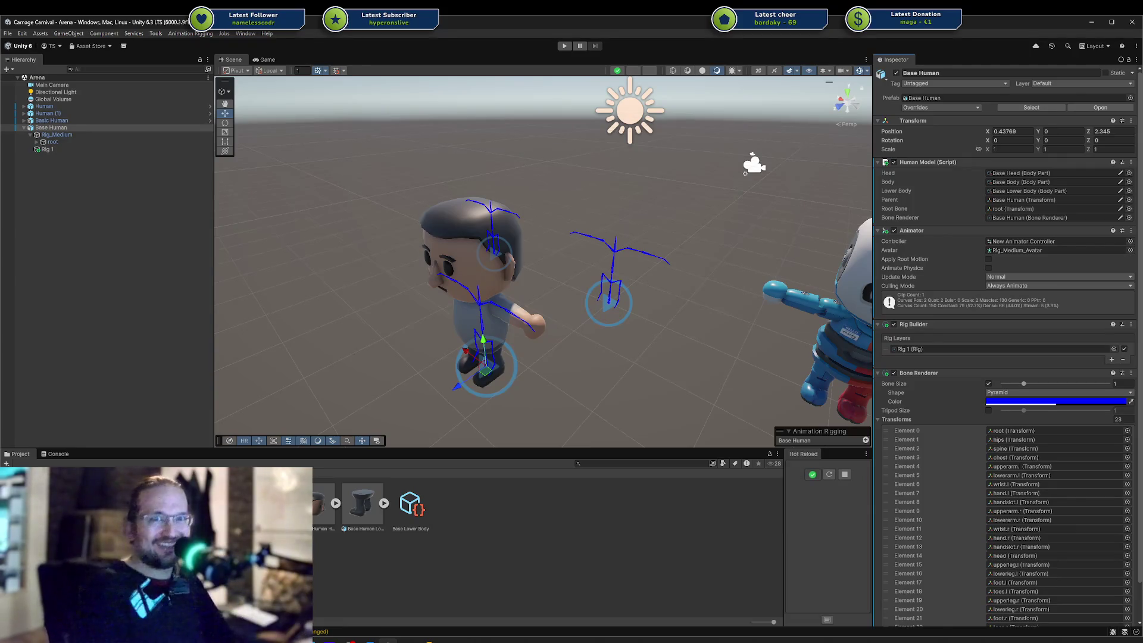
pyautogui.click(562, 507)
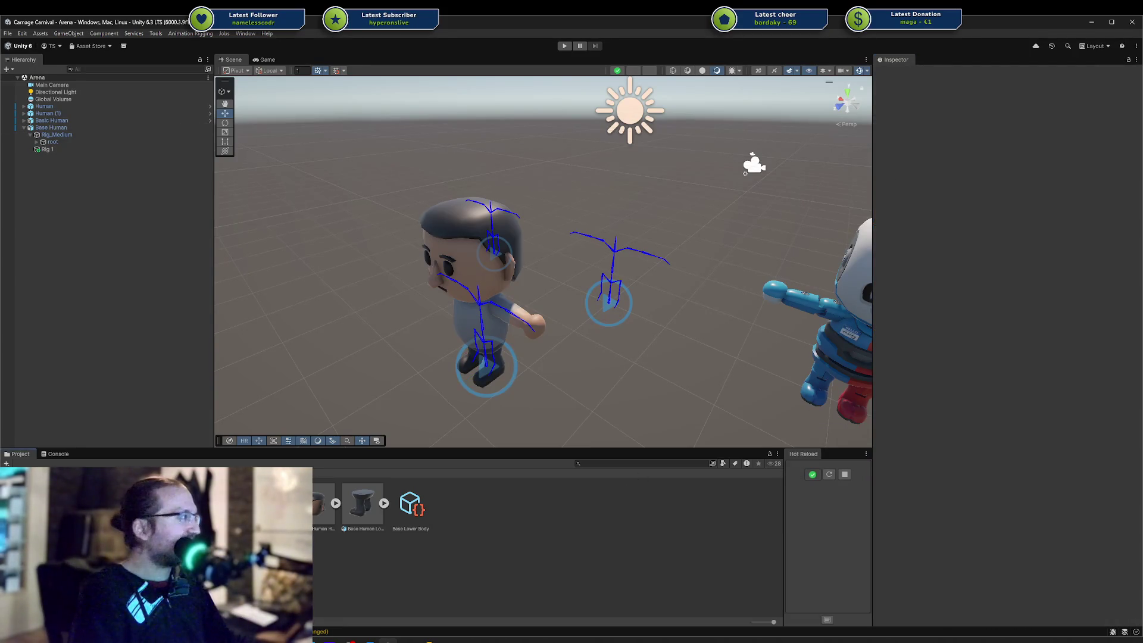